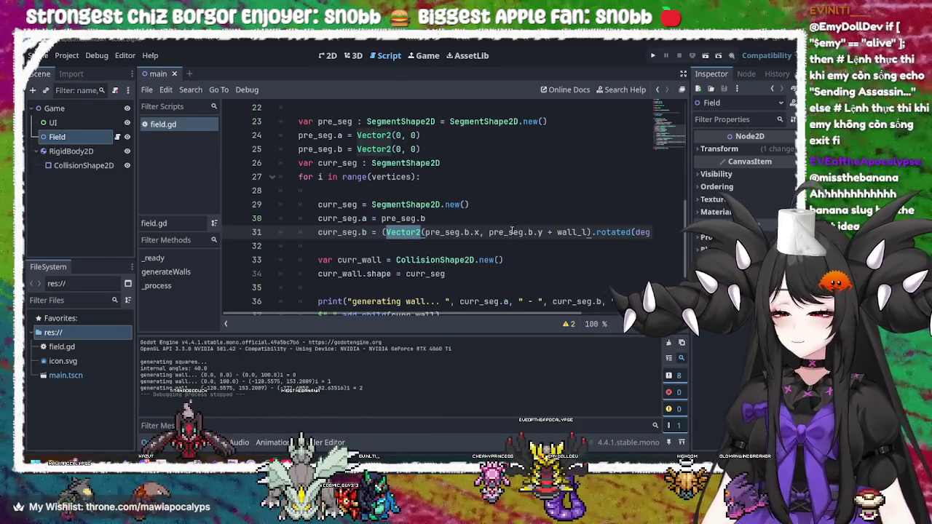
Step: Retype the misspelled variable on line 31 as pre_seg so the Vector2 reads pre_seg.b.x
left_click(446, 234)
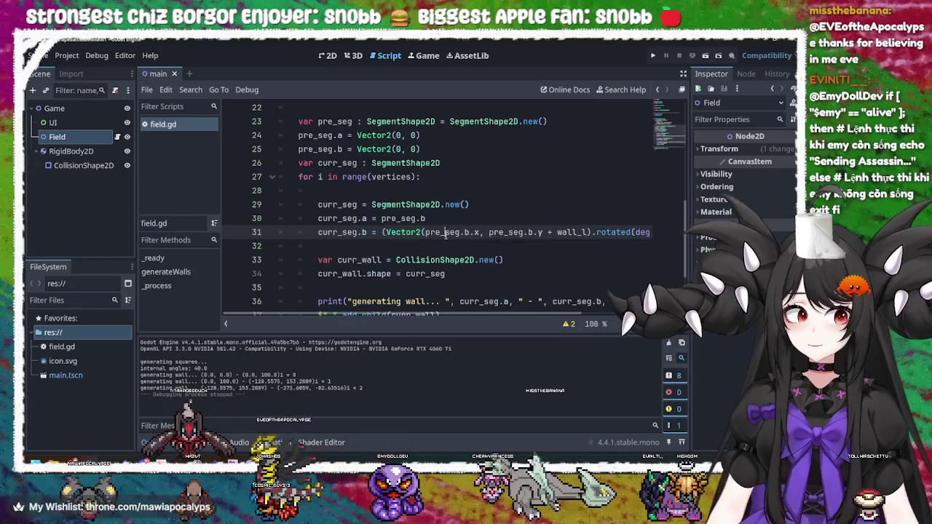
double_click(446, 233)
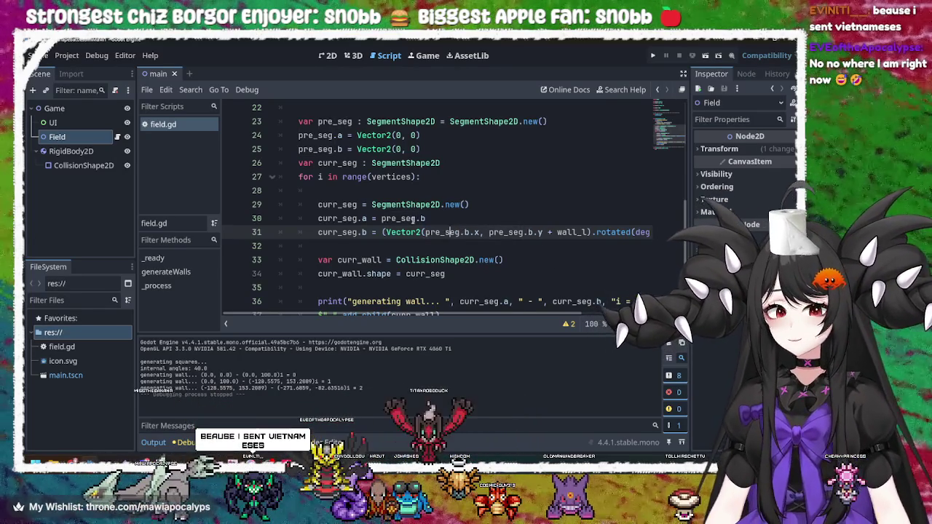
double_click(412, 218)
left_click(442, 216)
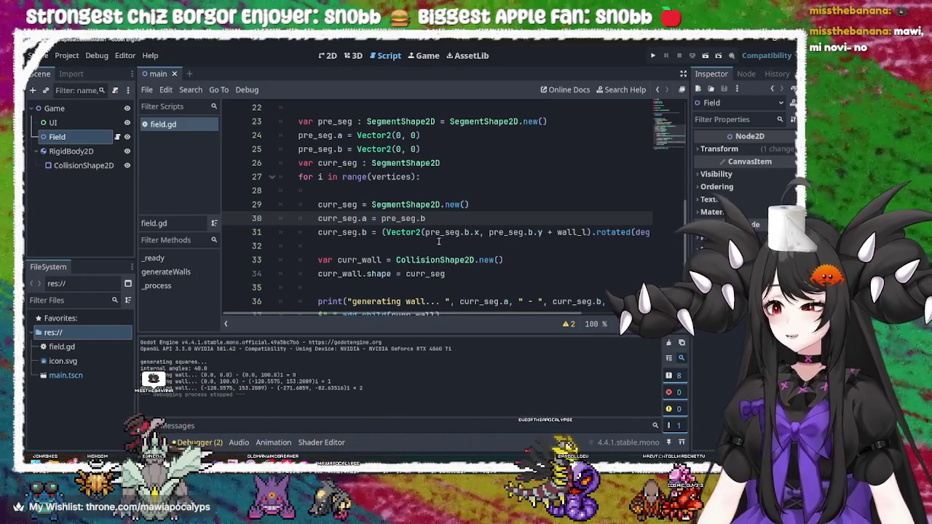
double_click(444, 233)
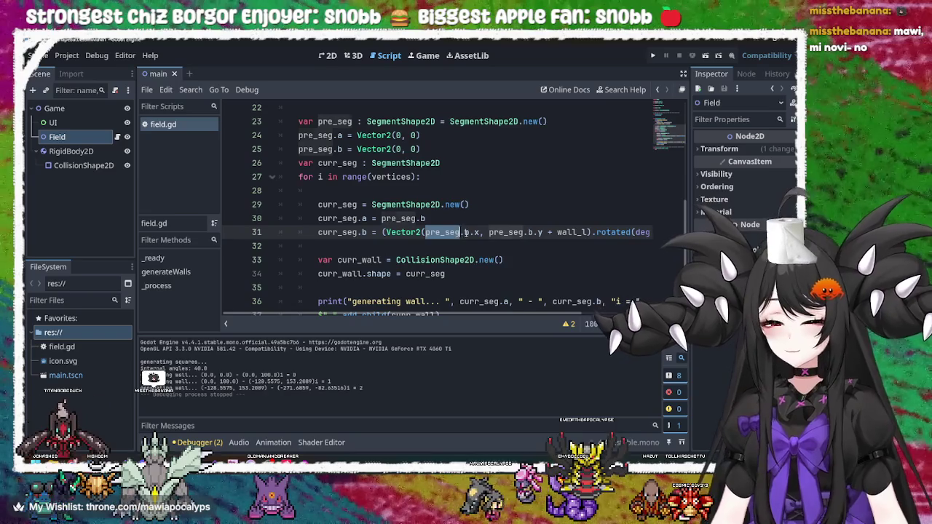
left_click(464, 232)
double_click(442, 232)
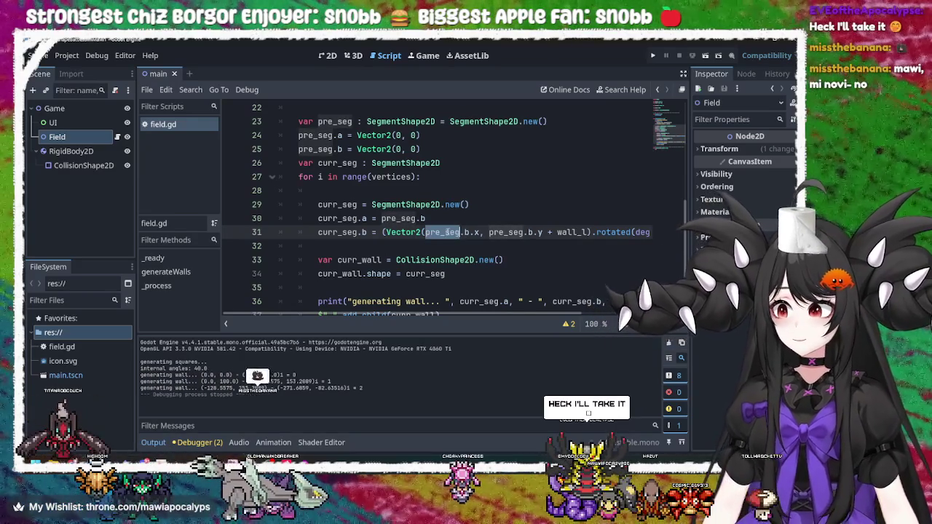
type("pre_seg")
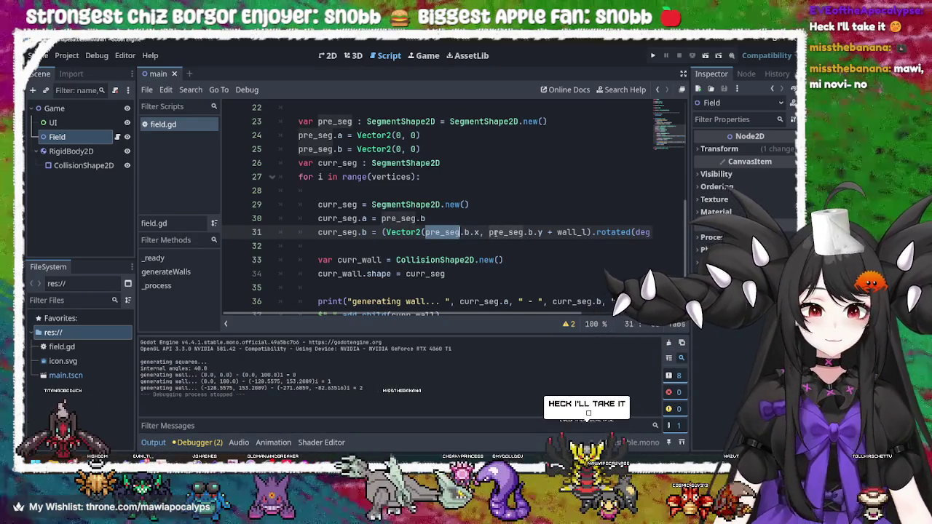
double_click(491, 232)
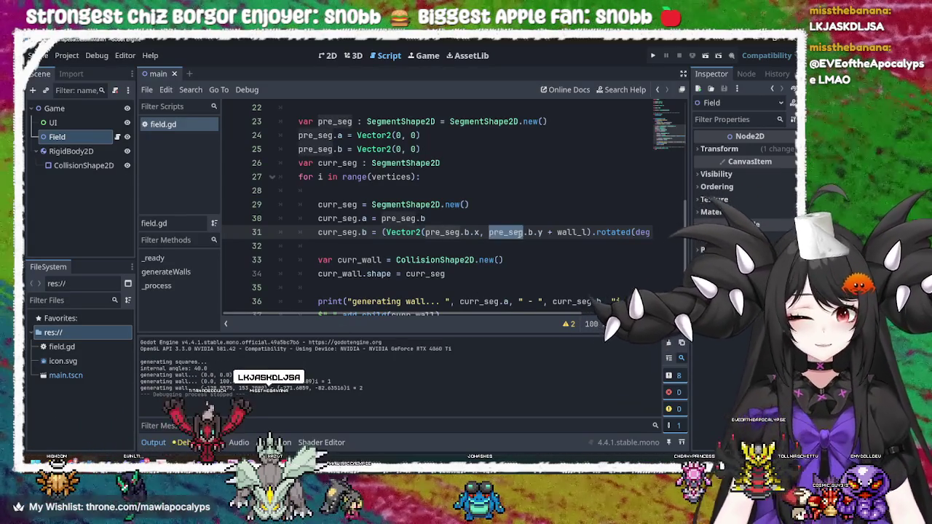
left_click(457, 231)
double_click(456, 232)
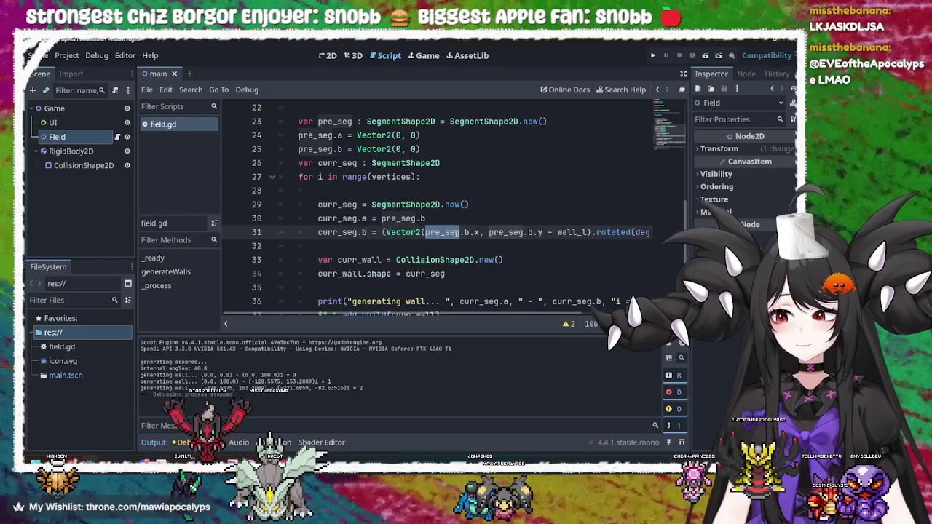
left_click(457, 232)
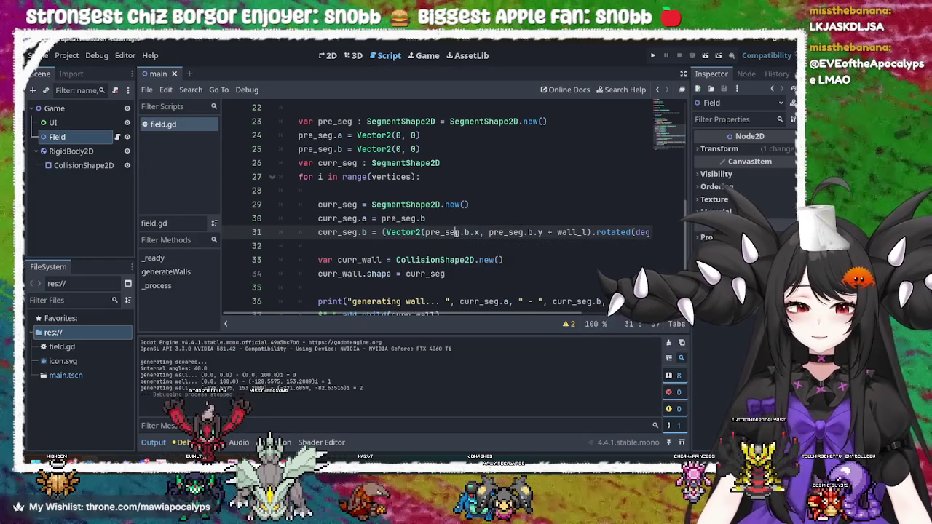
double_click(456, 231)
left_click(456, 231)
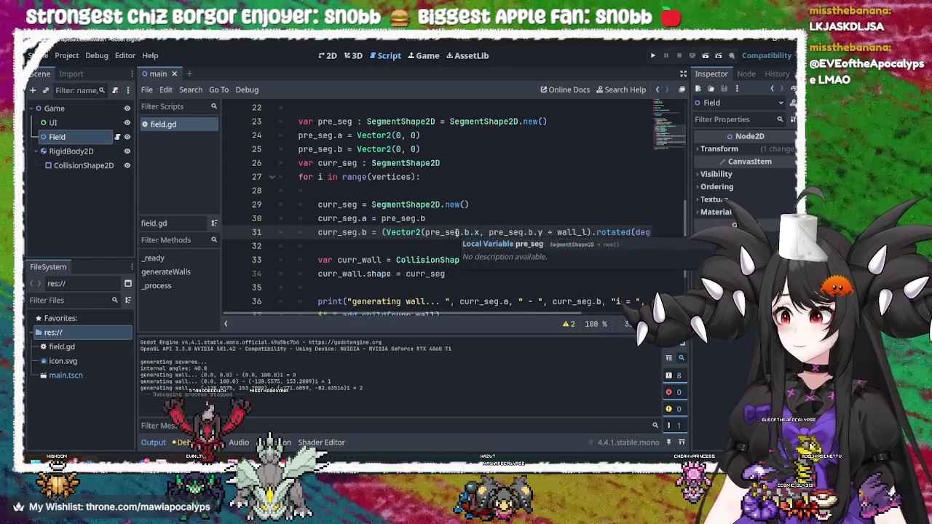
double_click(431, 232)
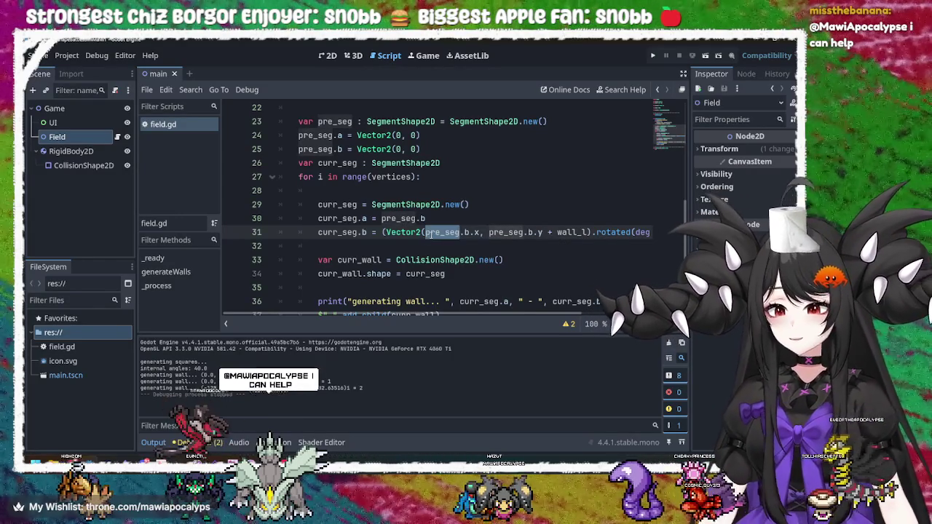
left_click(431, 232)
double_click(428, 260)
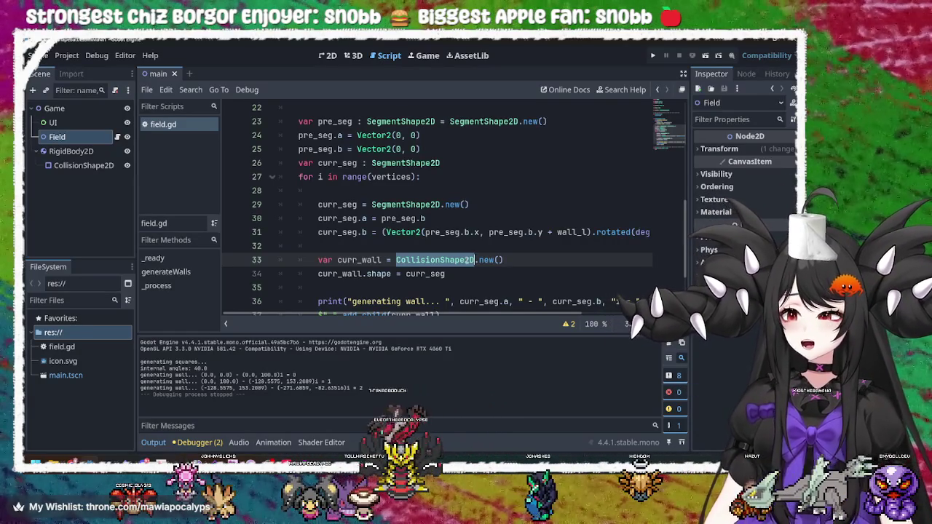
Step: In the loop, create curr_wall = CollisionShape2D.new() with shape curr_seg, print it, and add_child(curr_wall)
left_click(540, 265)
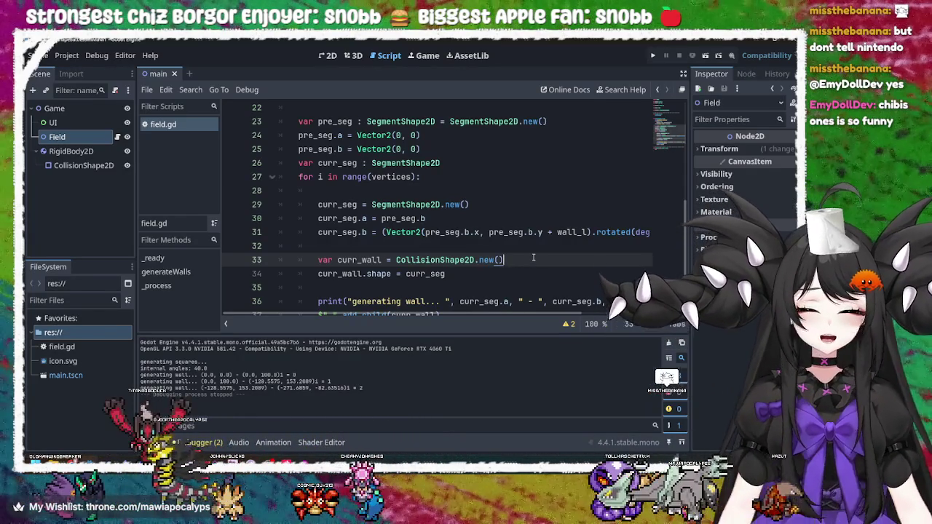
left_click(465, 274)
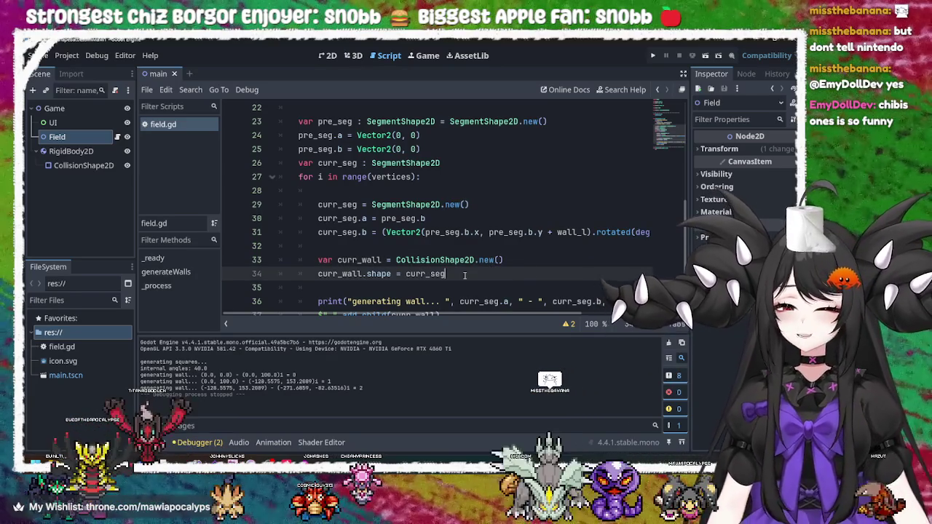
left_click(544, 264)
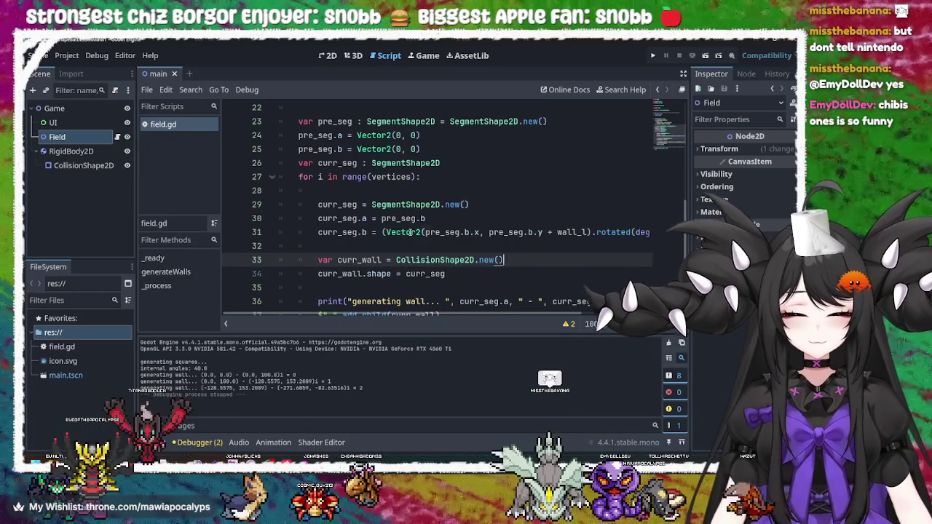
left_click(412, 233)
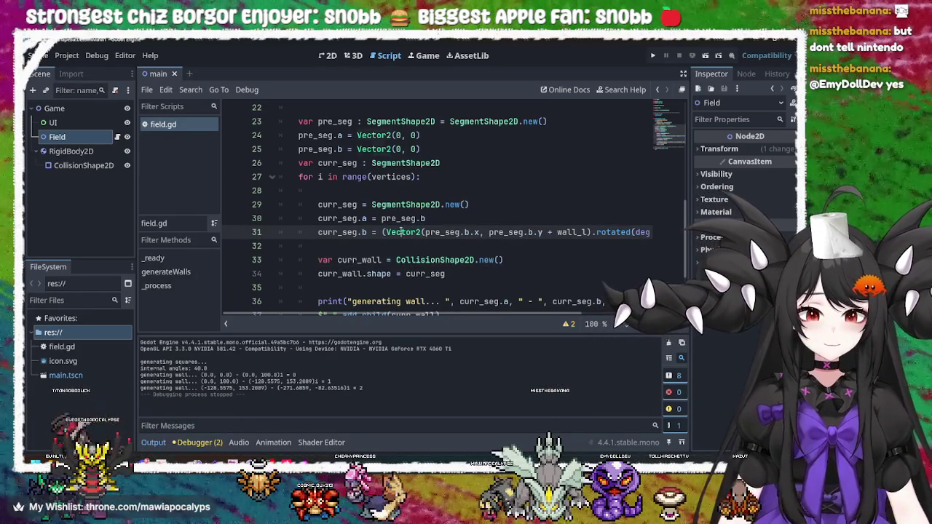
double_click(402, 232)
key("Up")
key("Up")
key("Up")
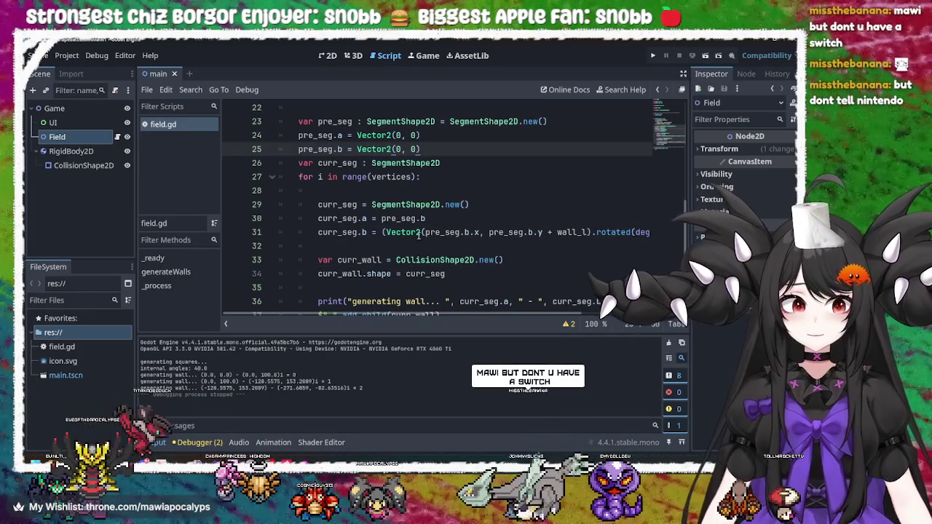
left_click(413, 233)
mouse_move(413, 235)
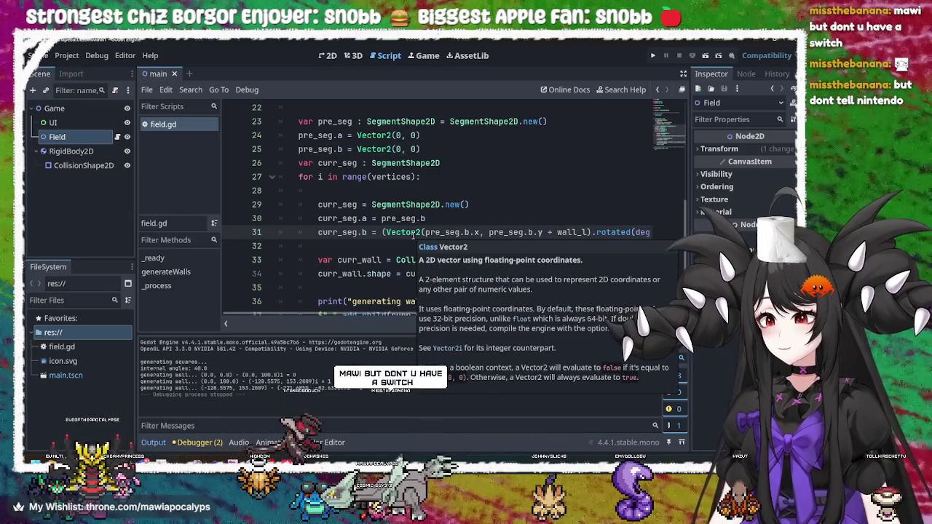
left_click(416, 149)
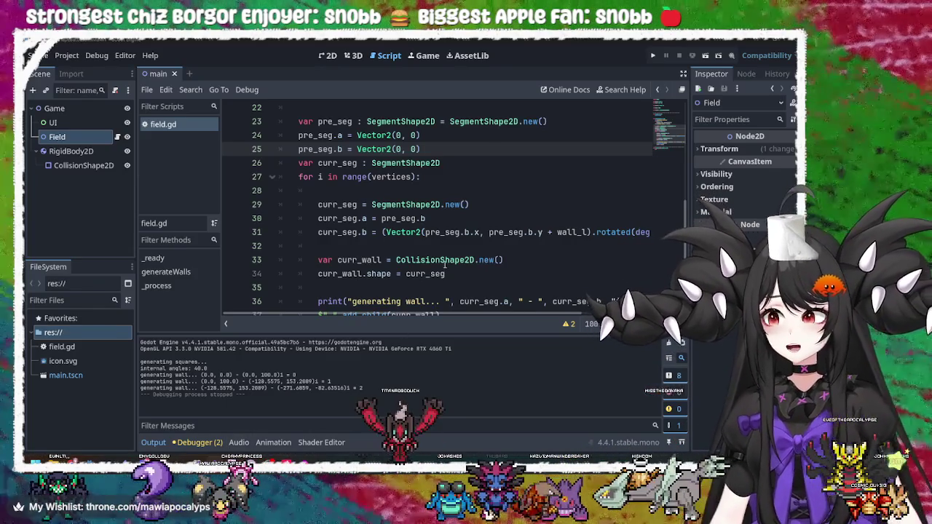
left_click(531, 271)
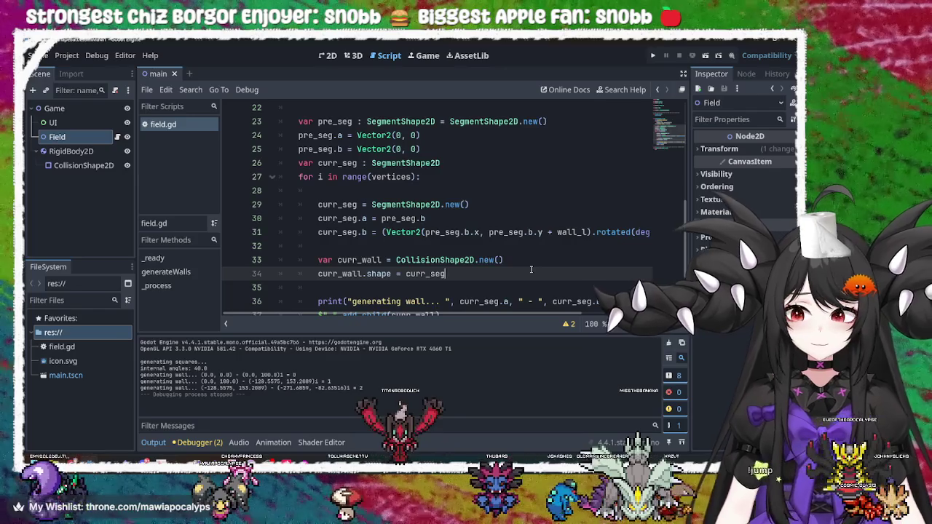
scroll(531, 271, "up", 2, "ctrl")
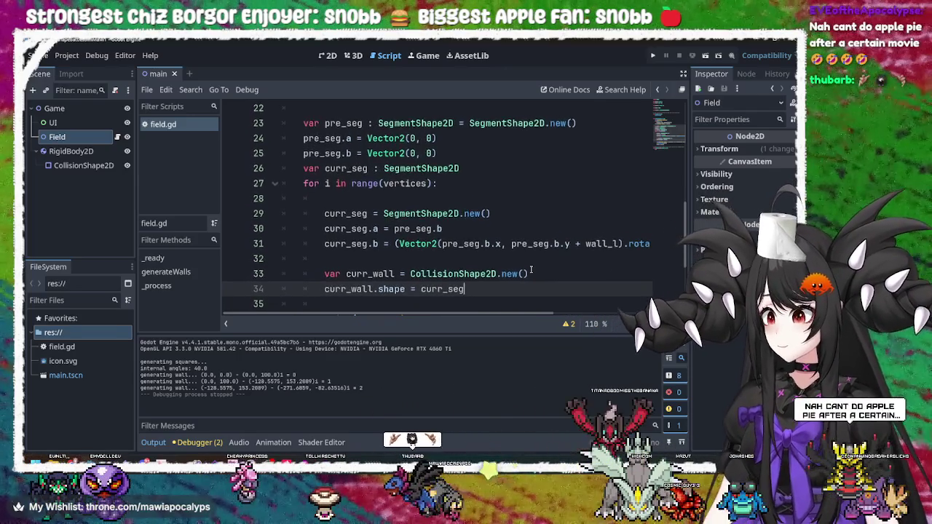
scroll(531, 271, "down", 2)
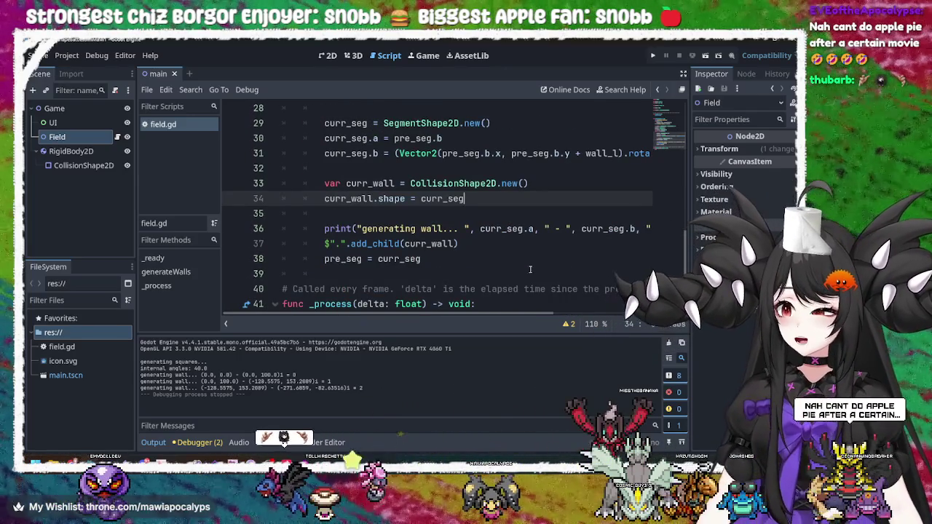
left_click_drag(134, 194, 112, 196)
left_click_drag(196, 193, 176, 194)
left_click(488, 250)
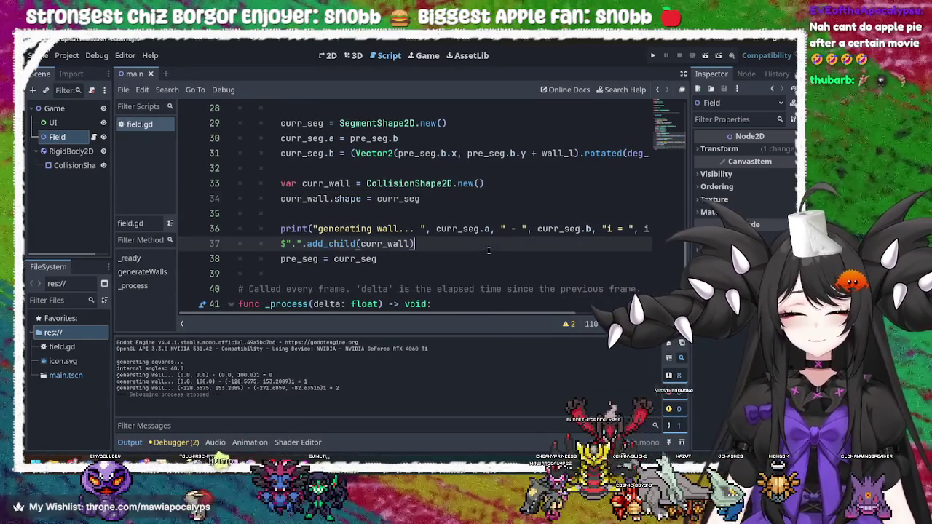
left_click(439, 194)
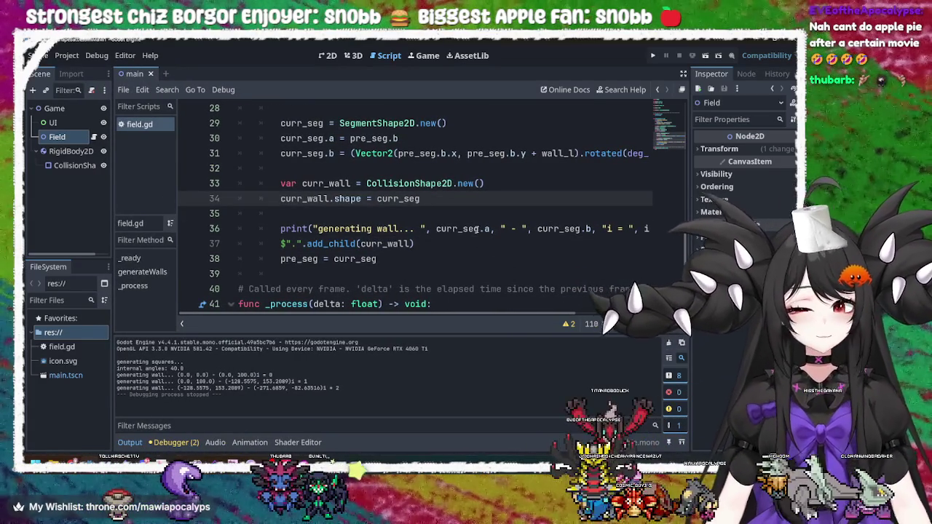
left_click(480, 229)
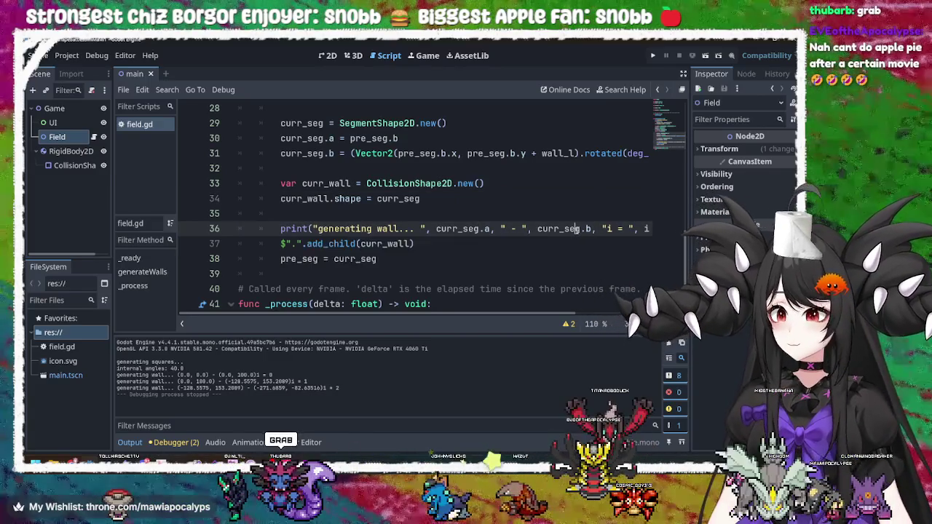
mouse_move(577, 228)
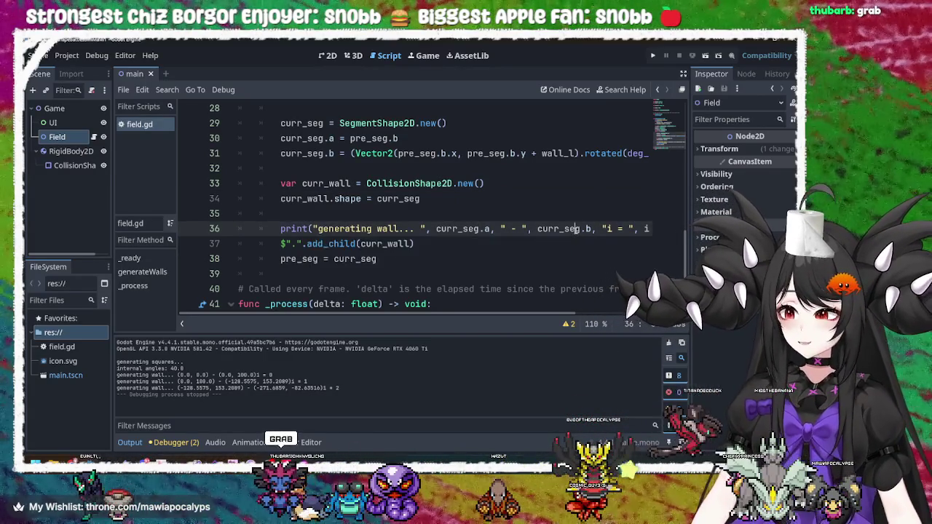
left_click(522, 172)
left_click(514, 184)
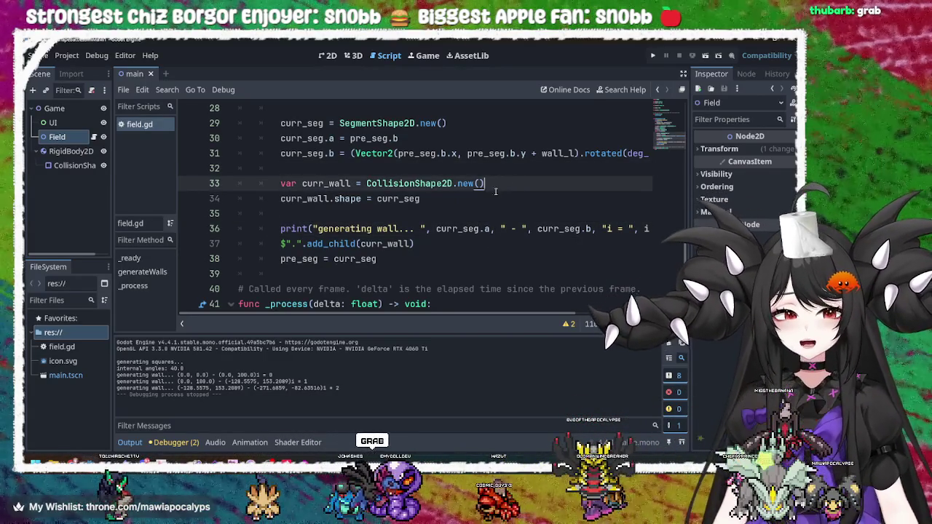
left_click(486, 198)
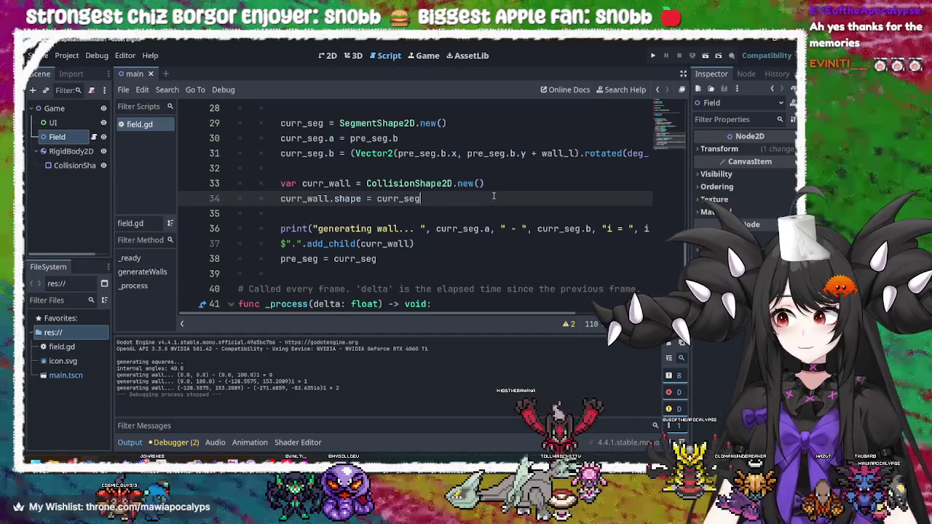
Step: Dismiss the window switcher and return to the field.gd script in Godot
key("alt+Tab")
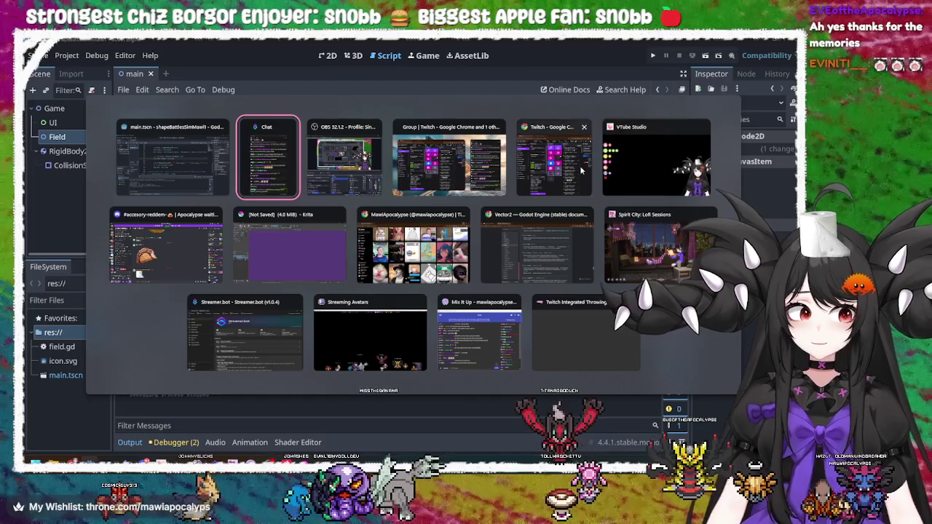
key("Escape")
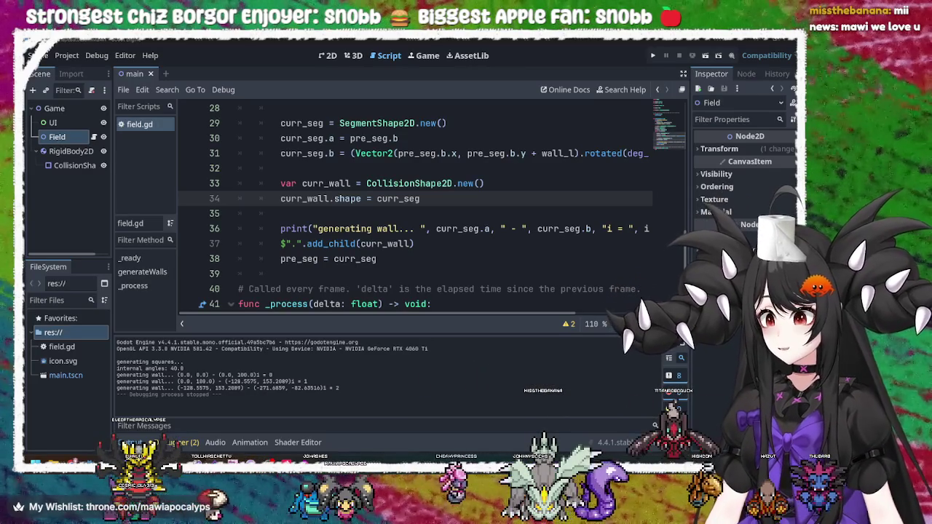
left_click(482, 244)
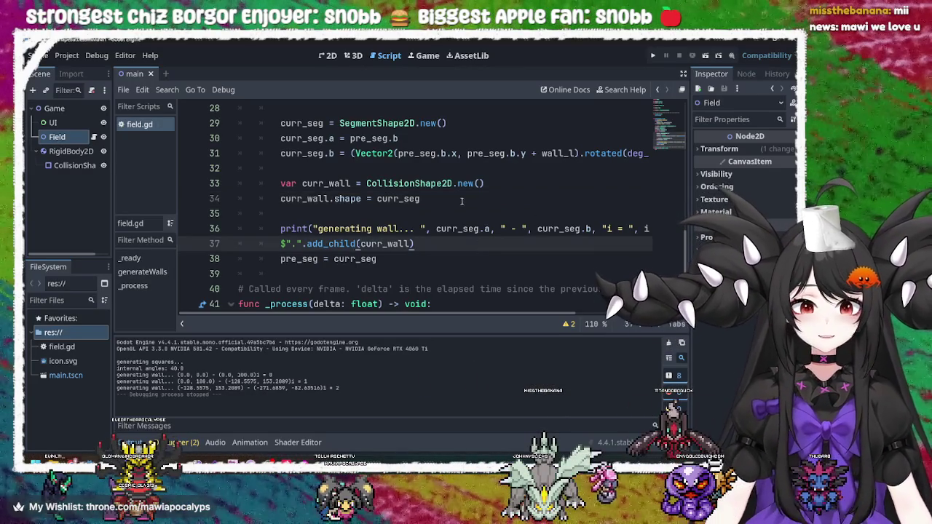
left_click(454, 200)
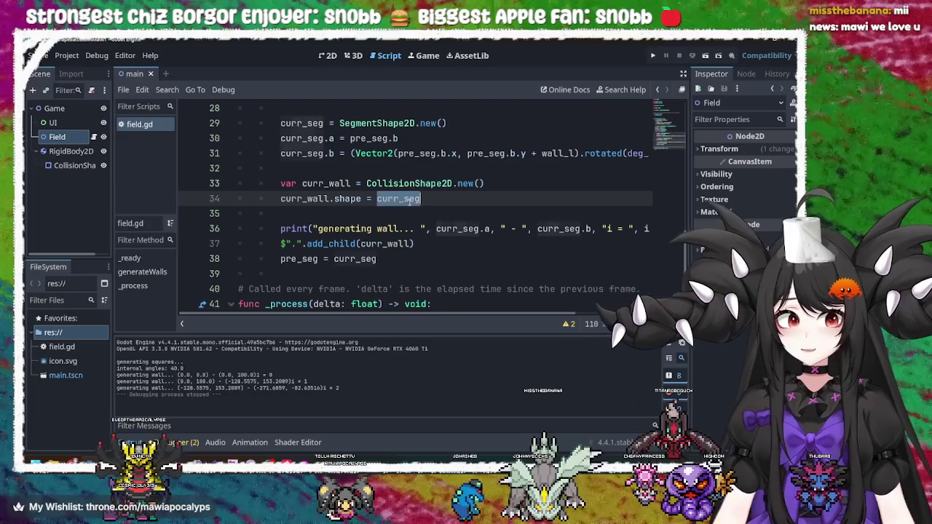
double_click(413, 199)
scroll(447, 199, "up", 3)
scroll(447, 200, "down", 1)
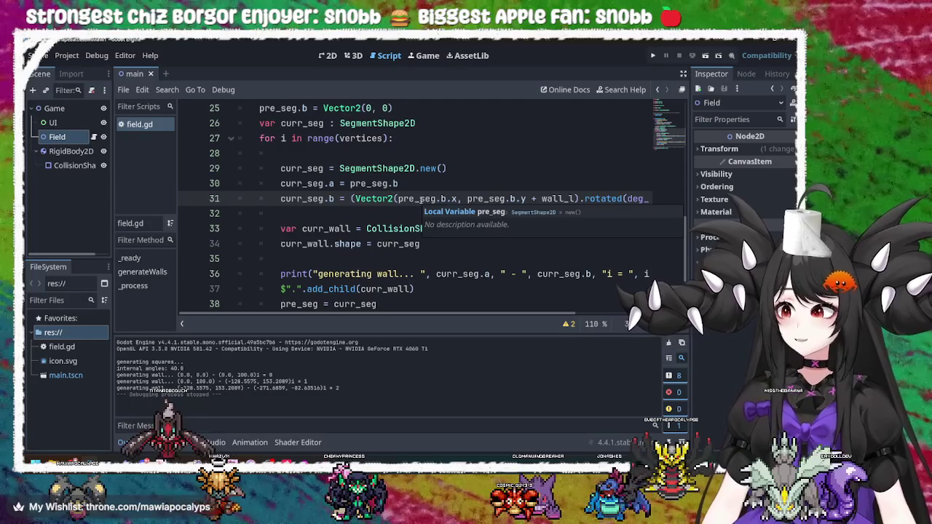
left_click(411, 228)
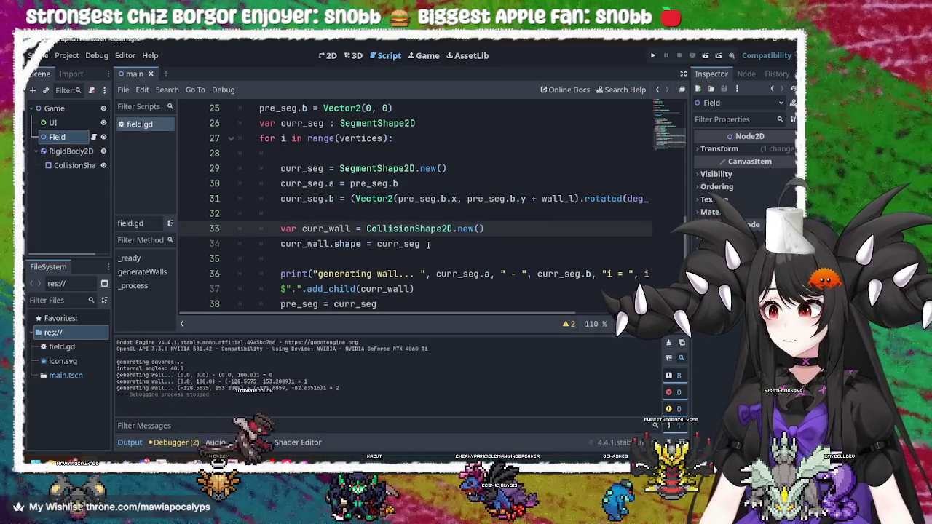
left_click(433, 244)
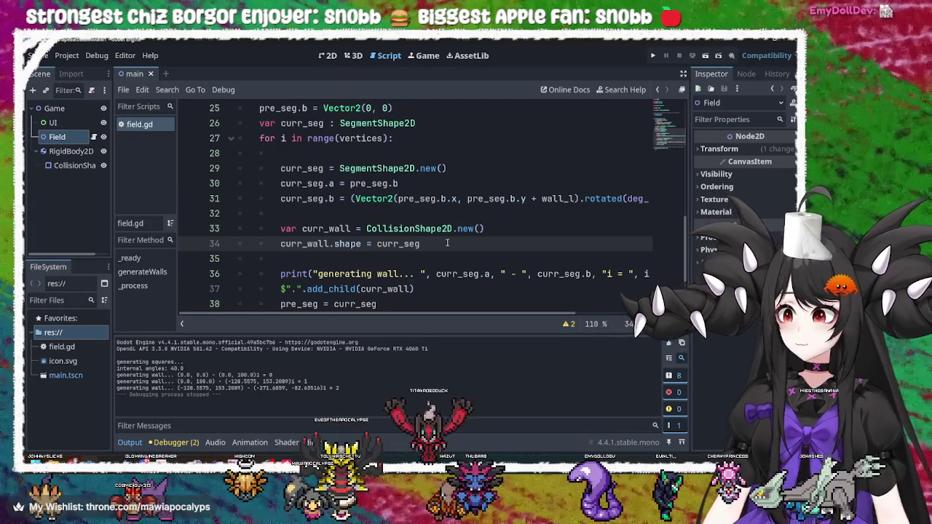
left_click(415, 198)
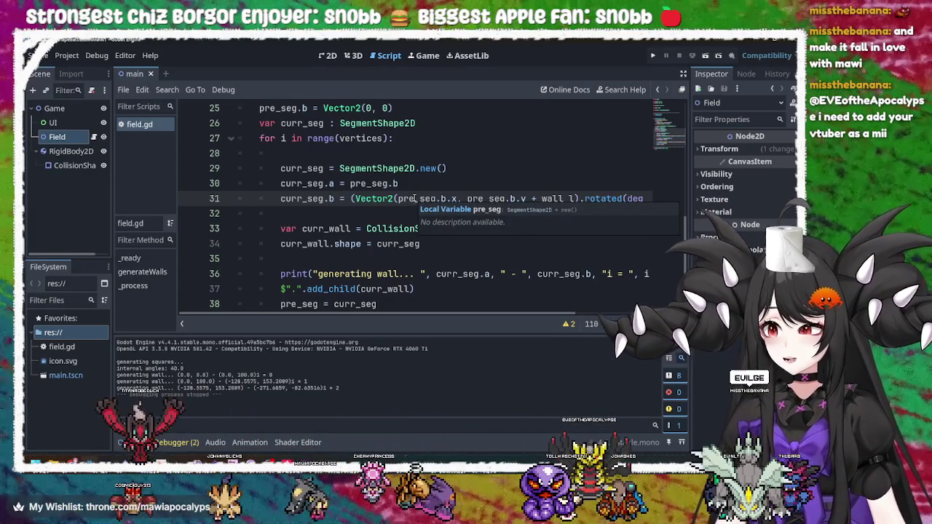
left_click(428, 244)
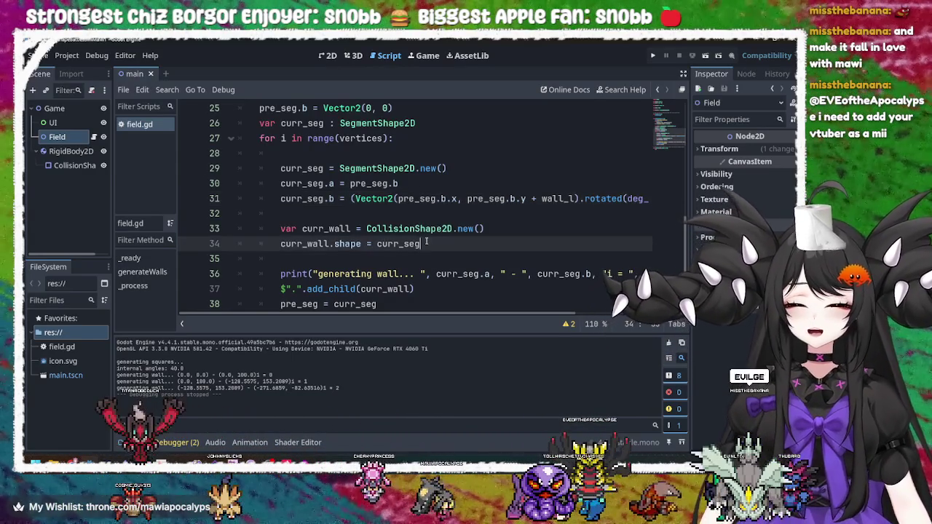
double_click(427, 243)
left_click(428, 243)
double_click(418, 244)
double_click(348, 245)
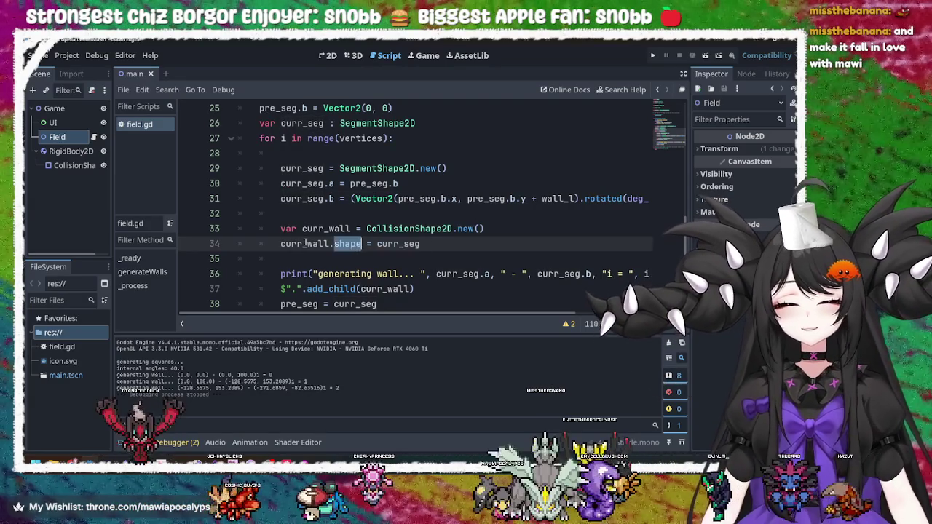
double_click(306, 244)
double_click(348, 244)
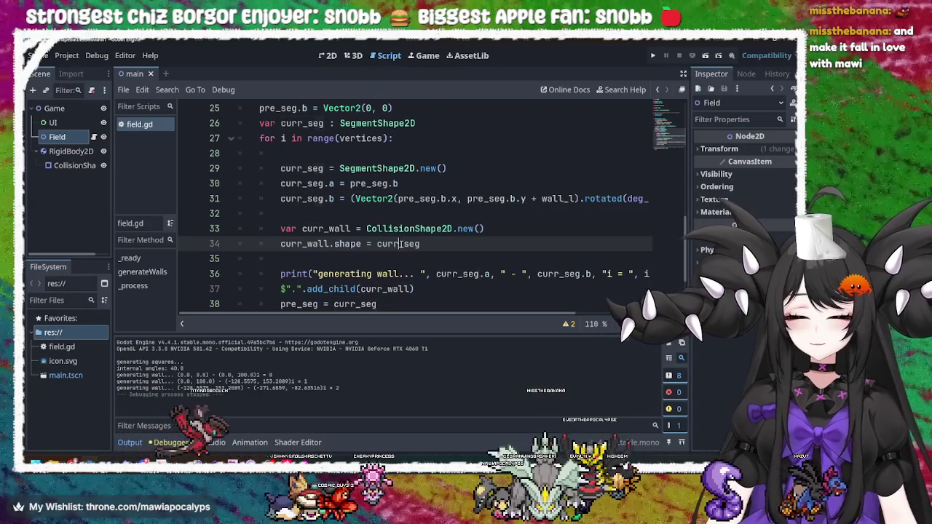
double_click(399, 244)
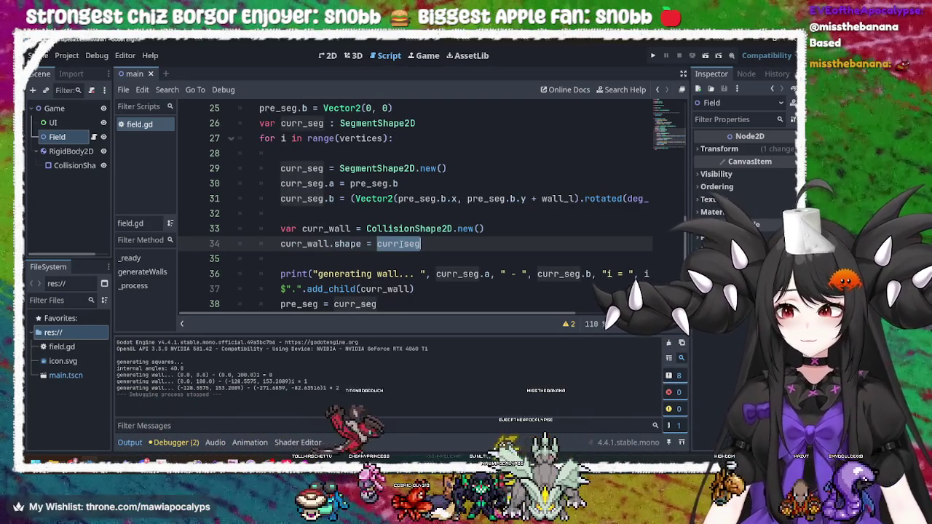
left_click(408, 245)
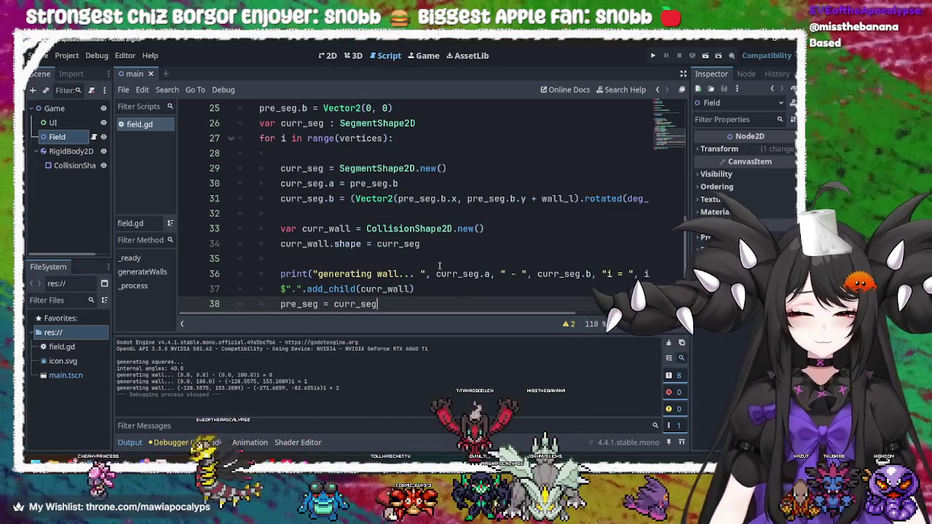
left_click(426, 199)
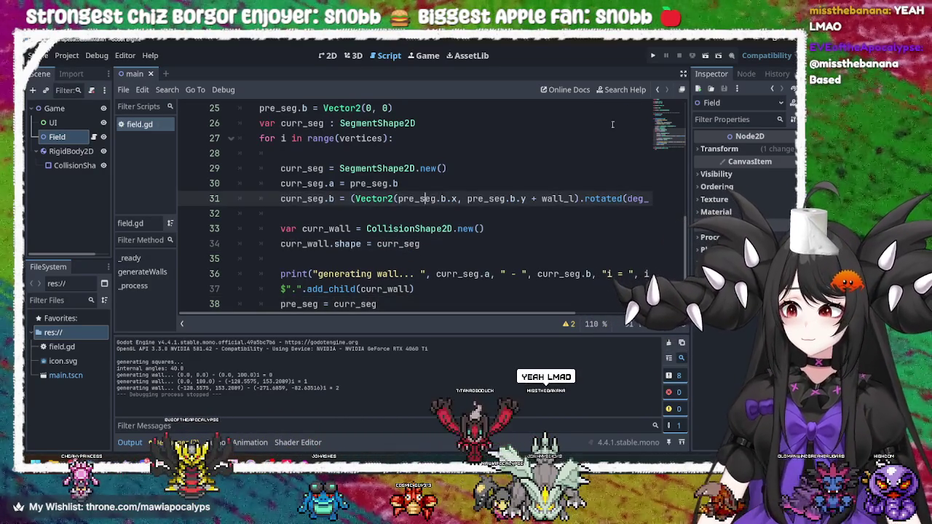
left_click(656, 58)
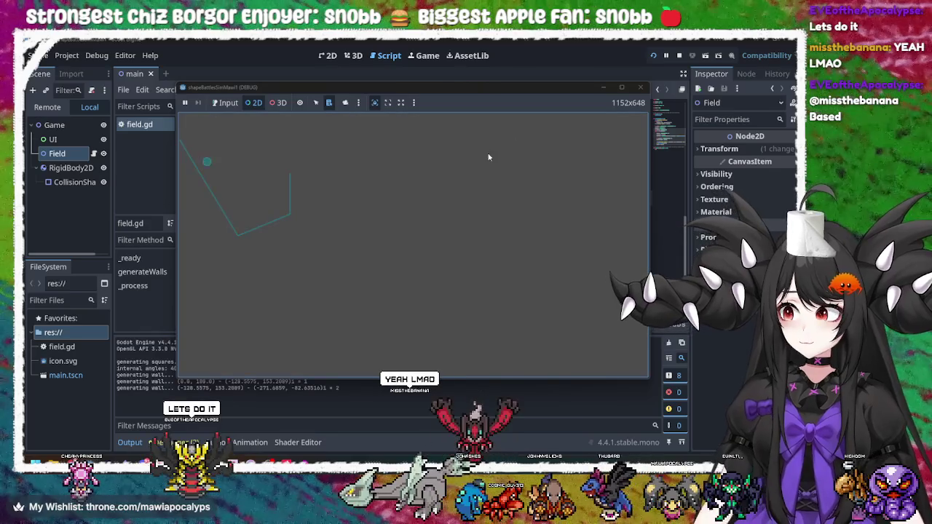
left_click(195, 167)
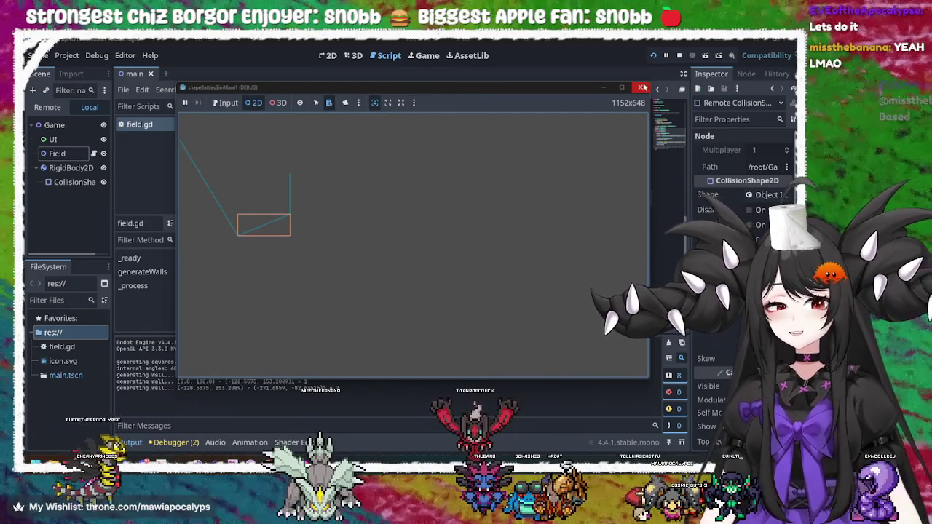
left_click(678, 55)
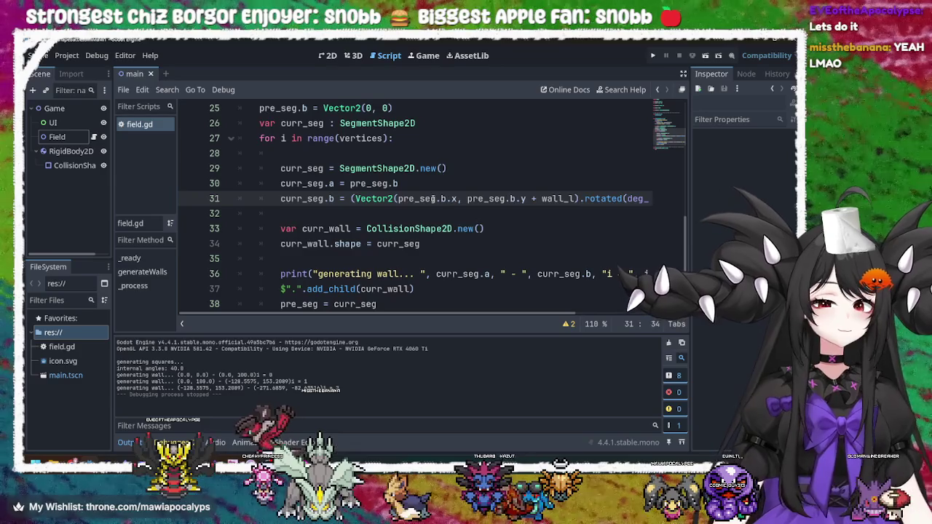
mouse_move(541, 198)
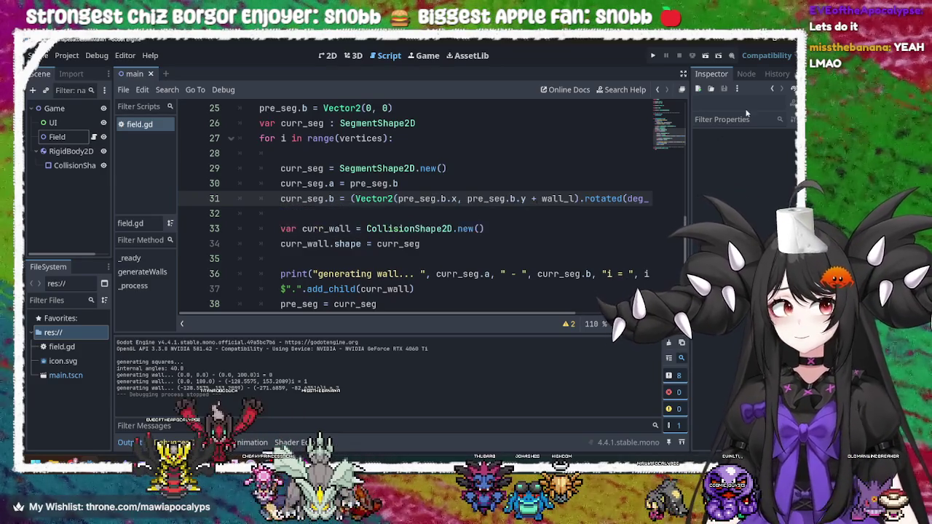
mouse_move(460, 315)
left_mouse_down()
mouse_move(518, 315)
mouse_move(357, 319)
left_mouse_up()
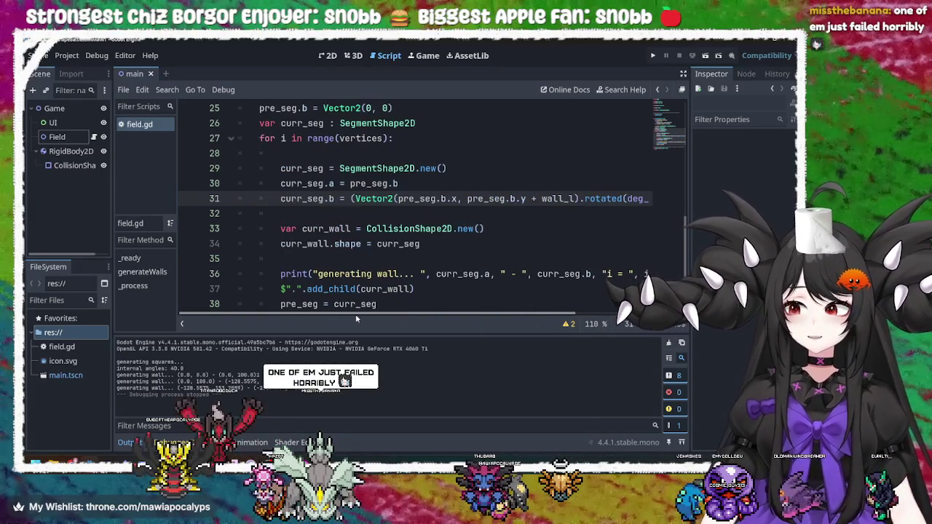
mouse_move(460, 323)
left_mouse_down()
mouse_move(585, 308)
mouse_move(437, 308)
left_mouse_up()
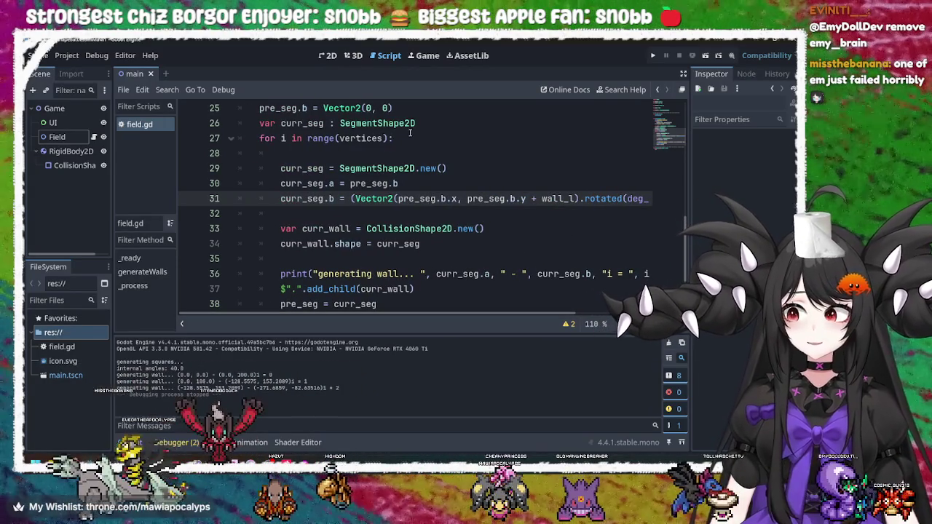
key("F5")
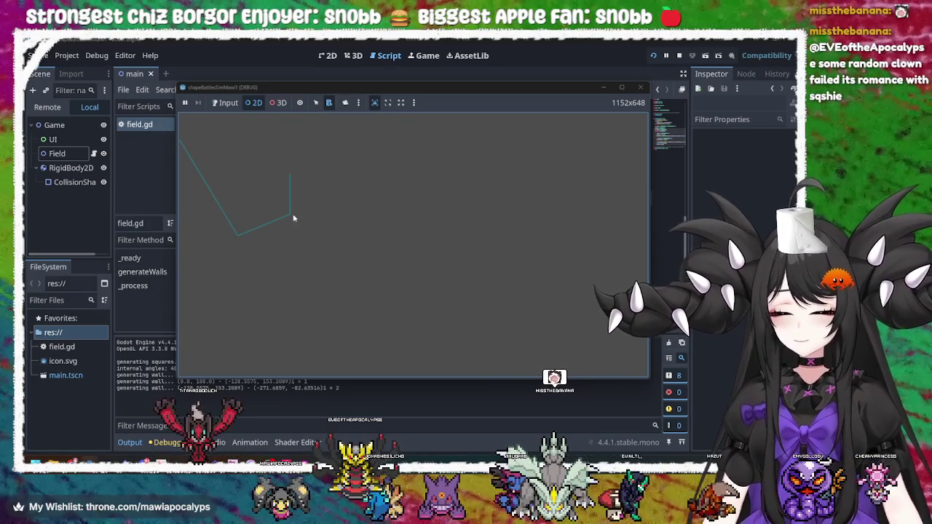
Step: Move the running game window aside, then close it to stop debugging
left_click_drag(554, 88, 562, 335)
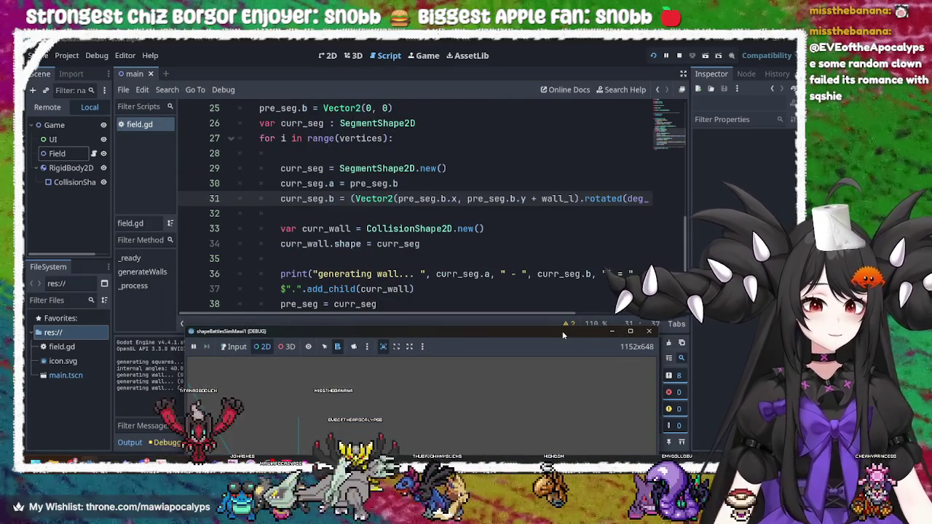
left_click_drag(563, 335, 572, 109)
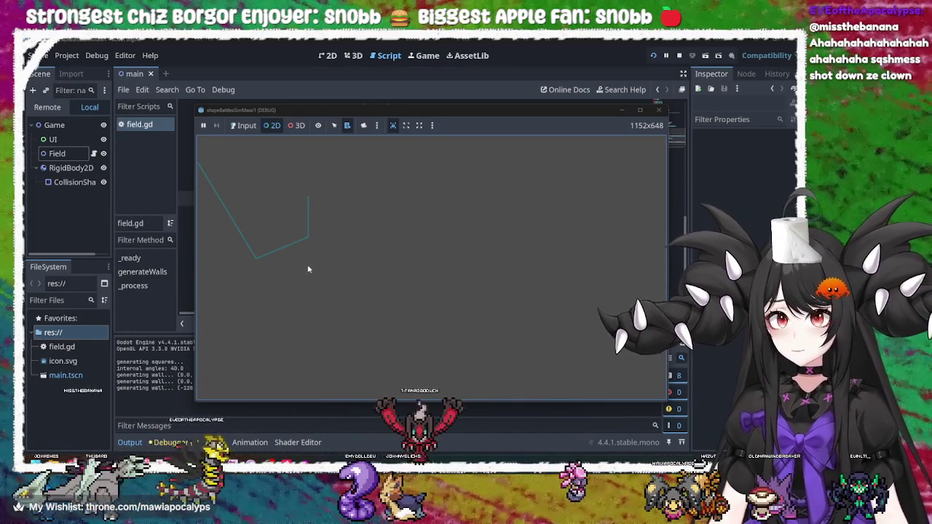
left_click(654, 115)
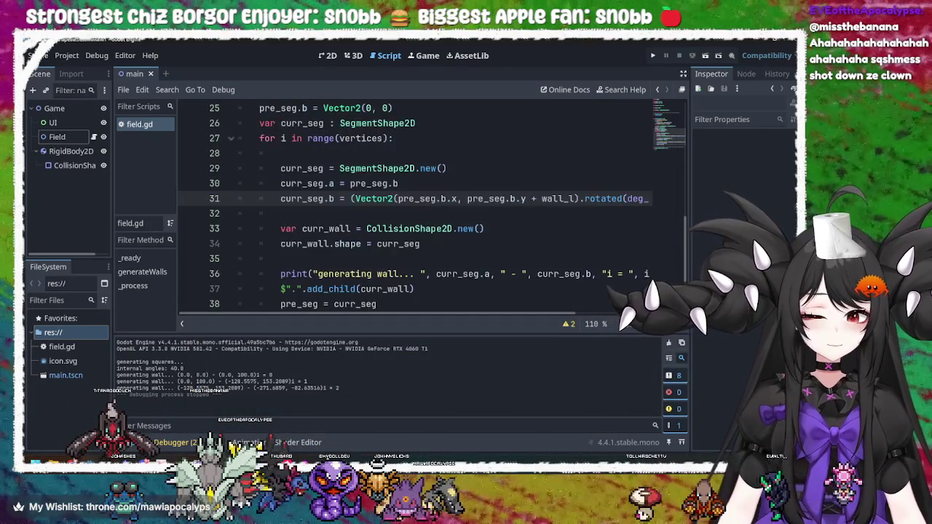
Step: In Krita, sketch the triangle's sides and its angle arcs
key("alt+Tab")
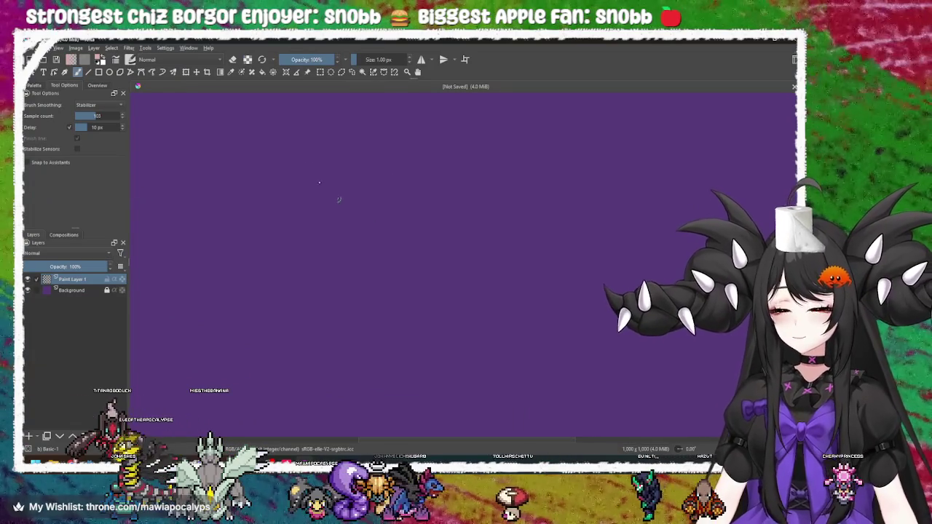
mouse_move(347, 150)
left_mouse_down()
mouse_move(275, 304)
mouse_move(540, 301)
left_mouse_up()
left_click_drag(352, 152, 530, 289)
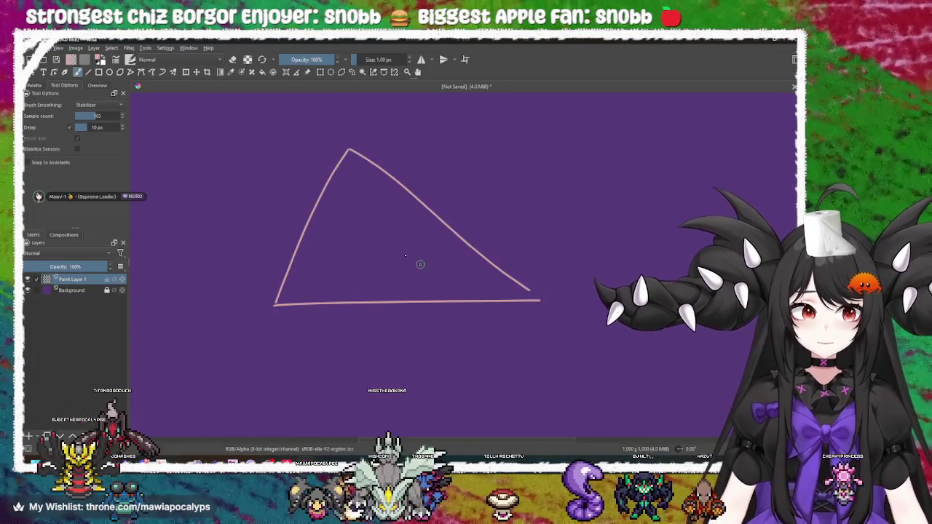
left_click_drag(248, 264, 288, 348)
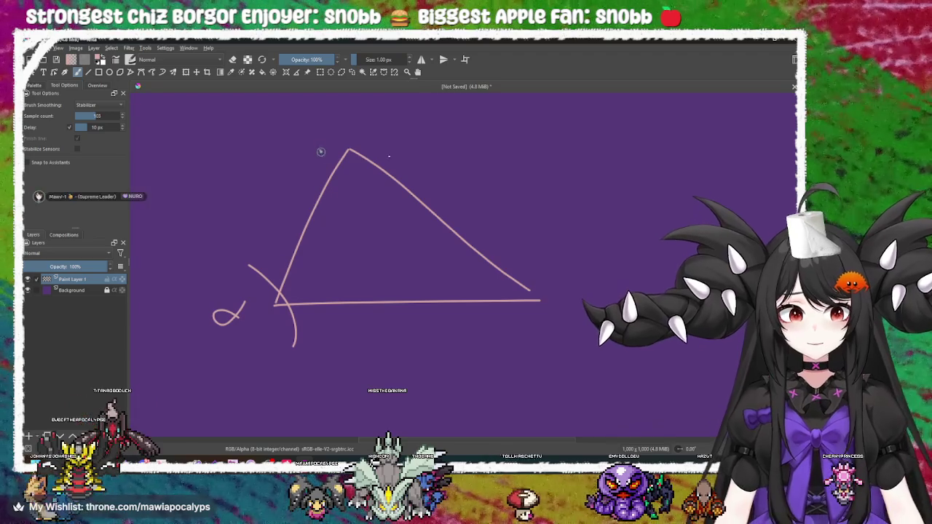
left_click_drag(321, 151, 408, 142)
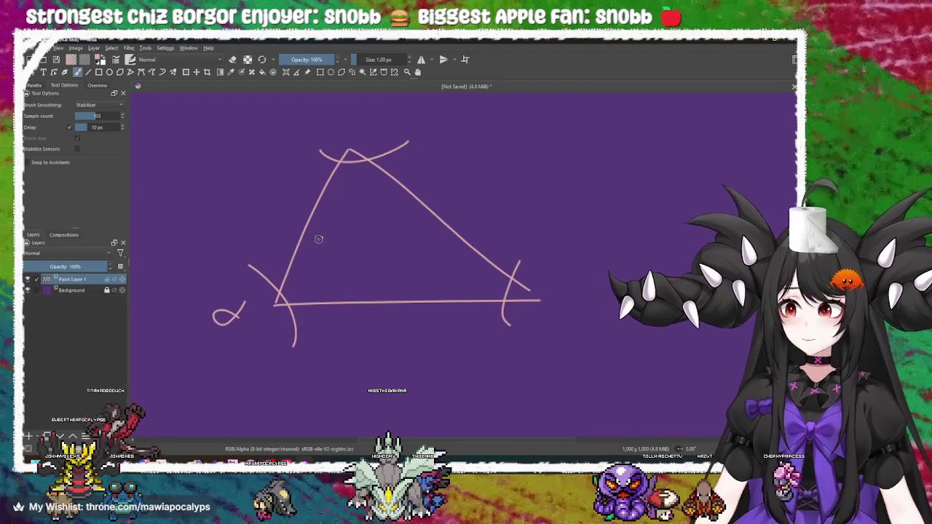
left_click_drag(263, 202, 282, 204)
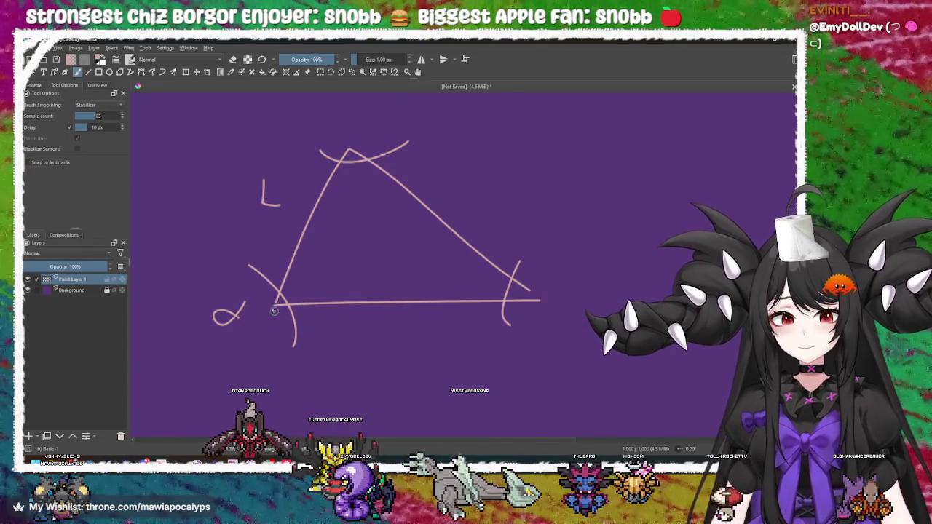
Step: Label vertices A and B, and drop a vertical line from B through the base
mouse_move(260, 329)
left_mouse_down()
mouse_move(266, 313)
mouse_move(271, 323)
left_mouse_up()
left_click_drag(338, 117, 339, 136)
left_click_drag(340, 116, 341, 135)
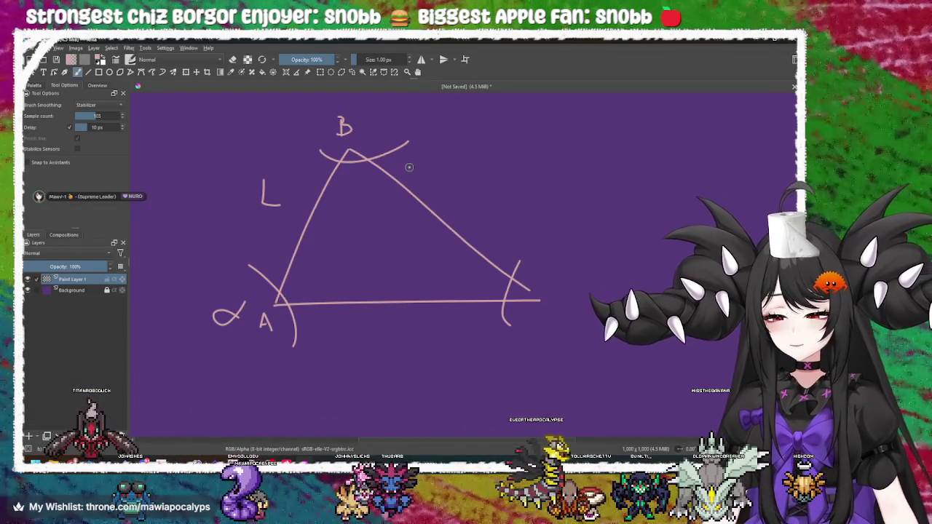
left_click_drag(348, 151, 357, 399)
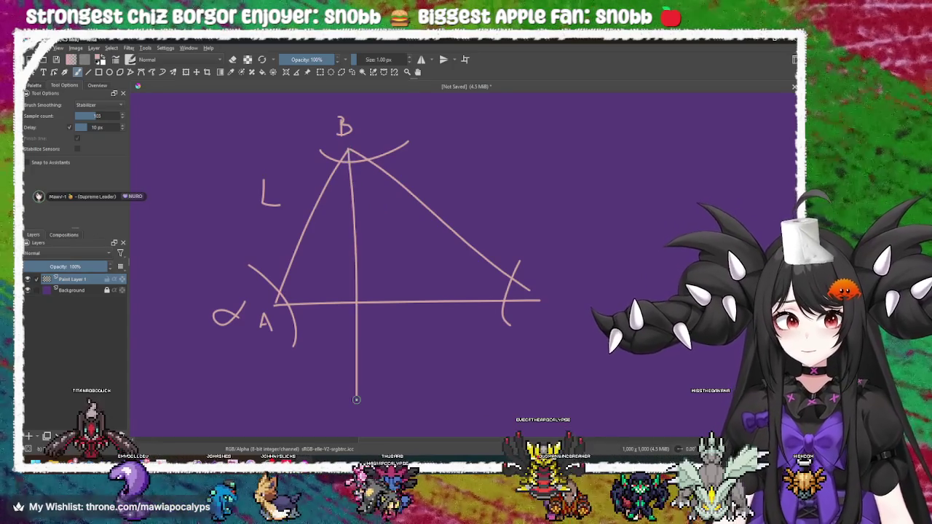
Step: Mark the right angle at the base, write L/2 under it, and write 'Sin ='
mouse_move(356, 282)
left_mouse_down()
mouse_move(333, 281)
mouse_move(333, 300)
left_mouse_up()
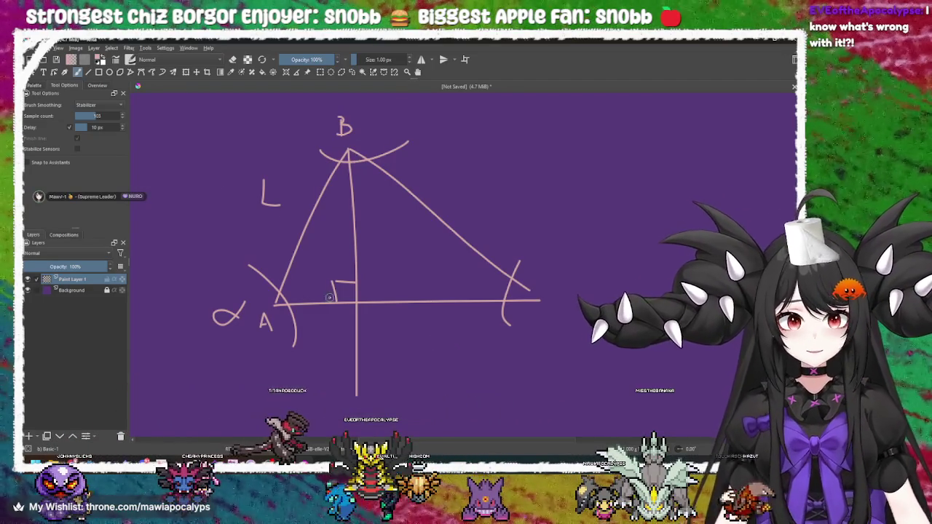
left_click_drag(304, 361, 319, 380)
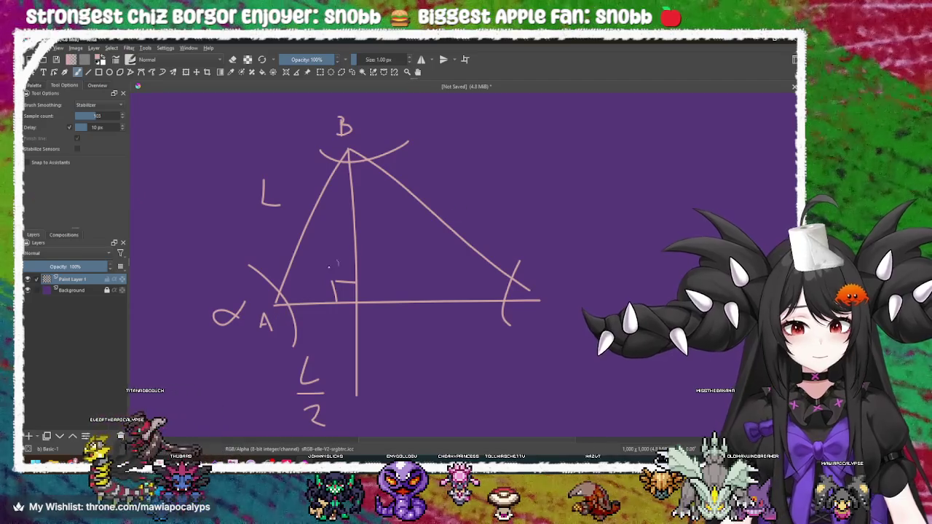
left_click(555, 157)
mouse_move(566, 174)
left_mouse_down()
mouse_move(580, 184)
mouse_move(612, 170)
left_mouse_up()
left_click_drag(598, 177, 609, 176)
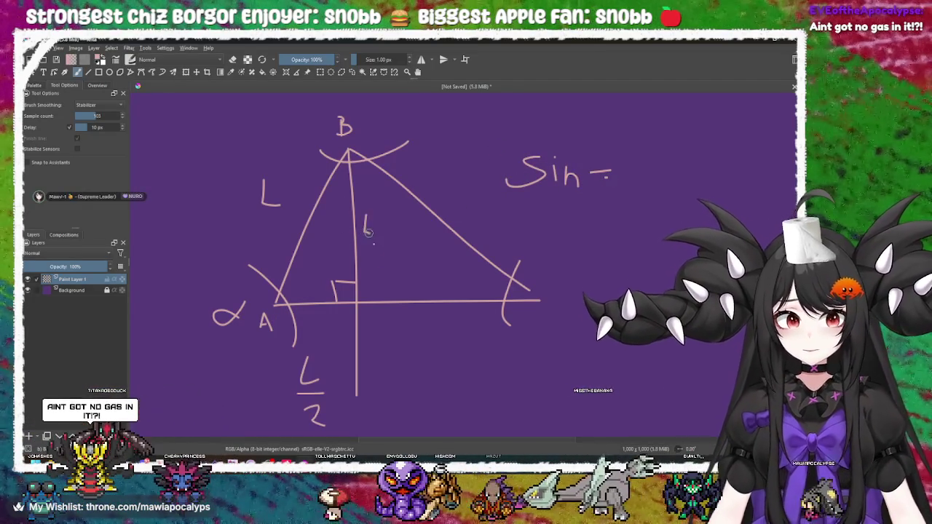
Step: Label the vertical line h and complete the formula Sin = h/L
left_click_drag(366, 232, 374, 241)
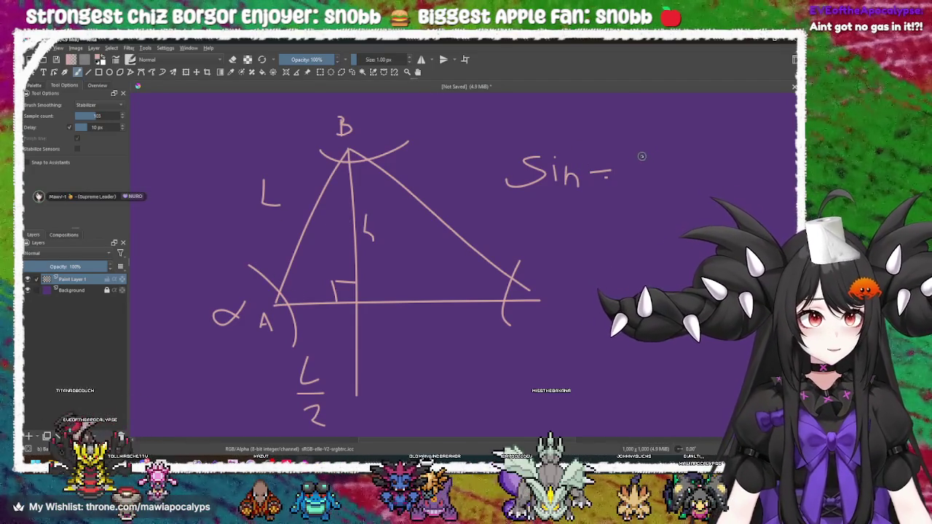
left_click_drag(651, 155, 681, 171)
mouse_move(631, 186)
left_mouse_down()
mouse_move(708, 185)
mouse_move(684, 227)
left_mouse_up()
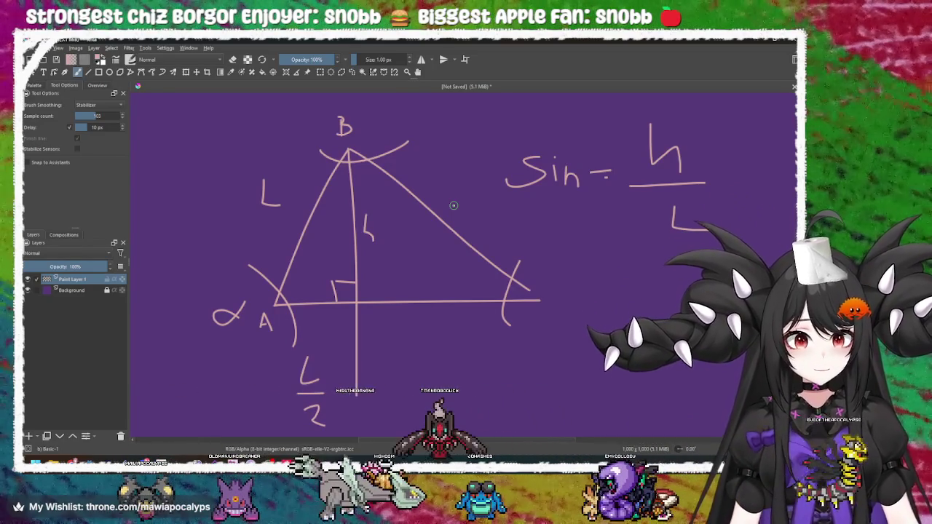
scroll(453, 205, "down", 5)
Step: Zoom in on the crossing lines and switch the brush colour to red
scroll(441, 227, "up", 4)
scroll(442, 252, "up", 3)
left_click_drag(394, 138, 374, 436)
mouse_move(382, 314)
left_mouse_down()
mouse_move(505, 229)
mouse_move(409, 263)
left_mouse_up()
left_click_drag(431, 229, 416, 214)
right_click(418, 216)
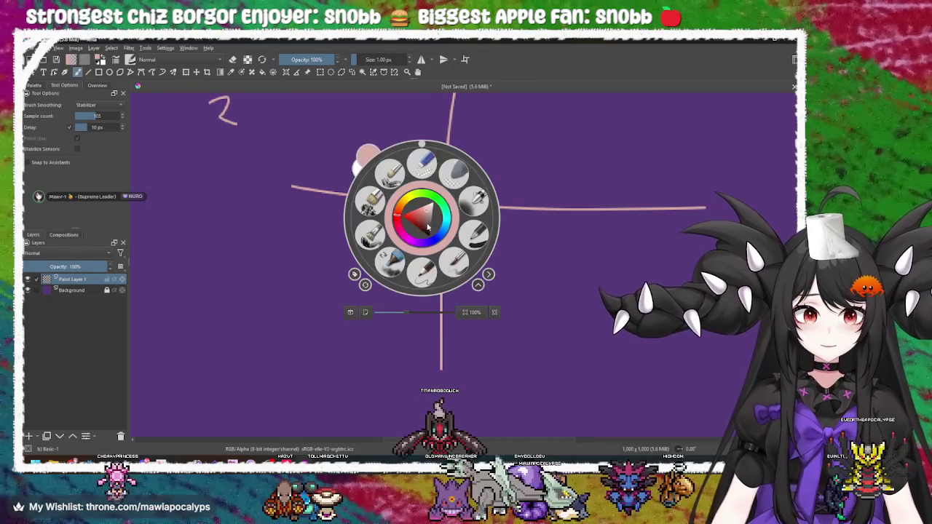
right_click(442, 222)
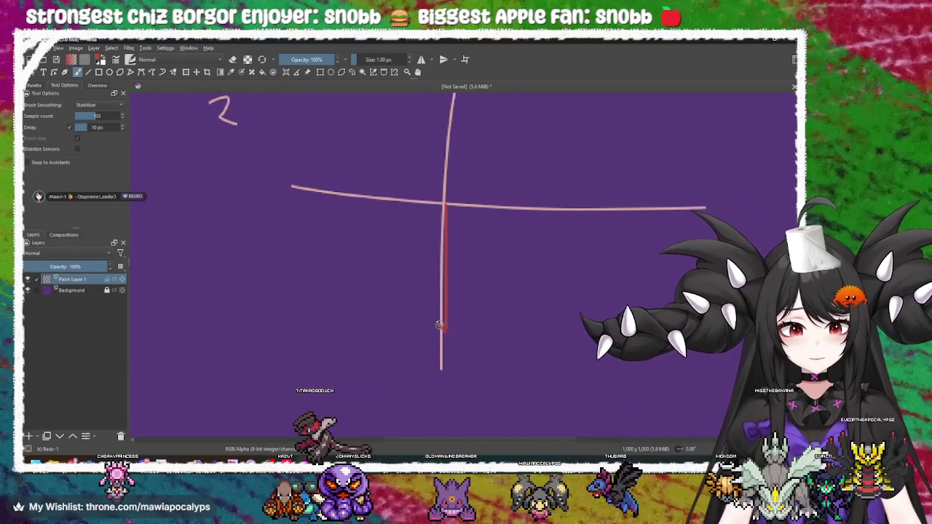
Step: Draw a red arrow down the vertical line and a red line slanting up-left
left_click_drag(437, 323, 477, 313)
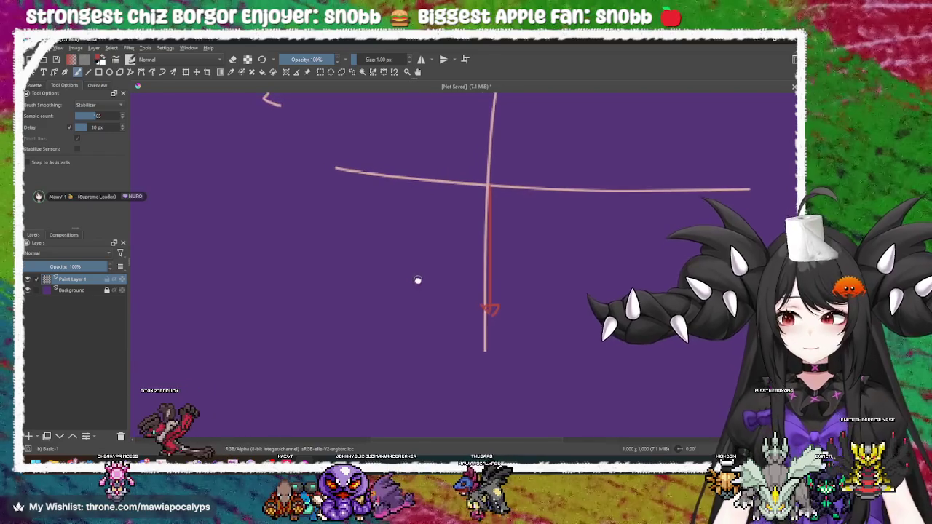
key("alt+Tab")
key("alt+Tab")
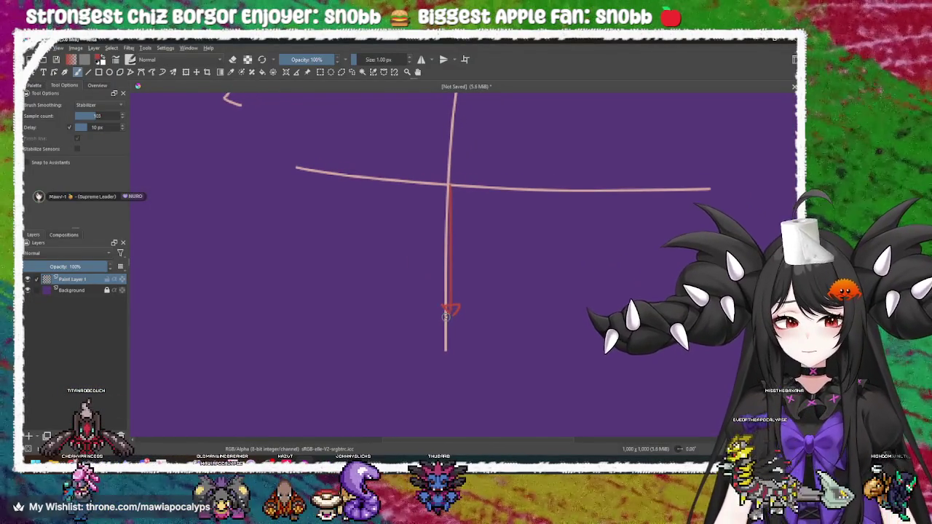
left_click_drag(445, 313, 313, 216)
key("alt+Tab")
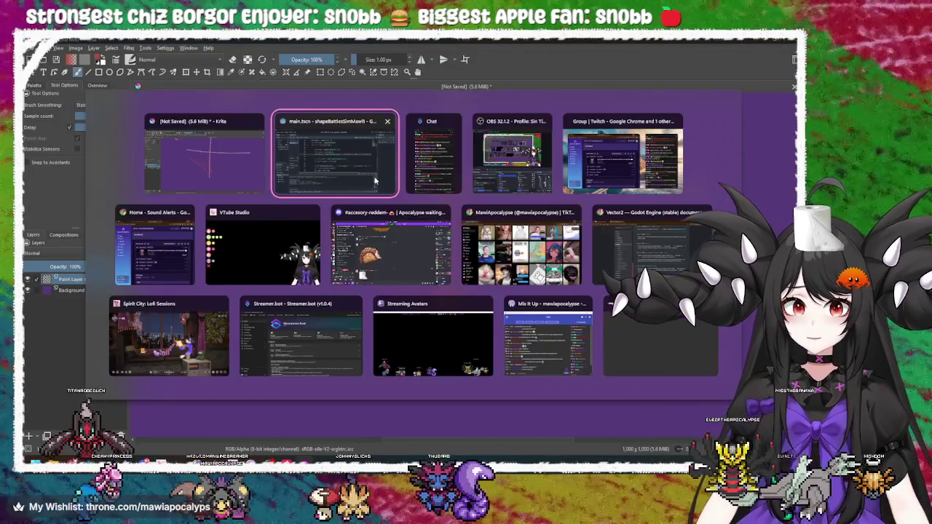
key("F5")
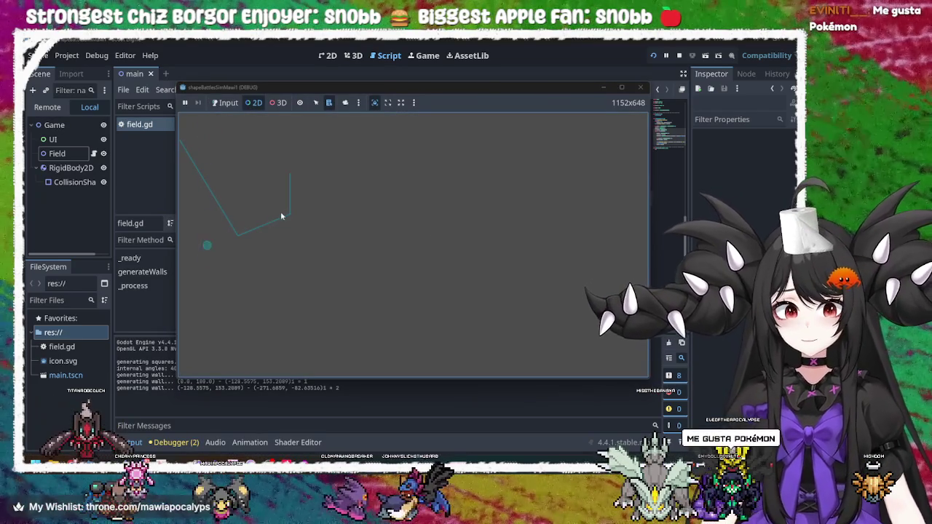
key("alt+Tab")
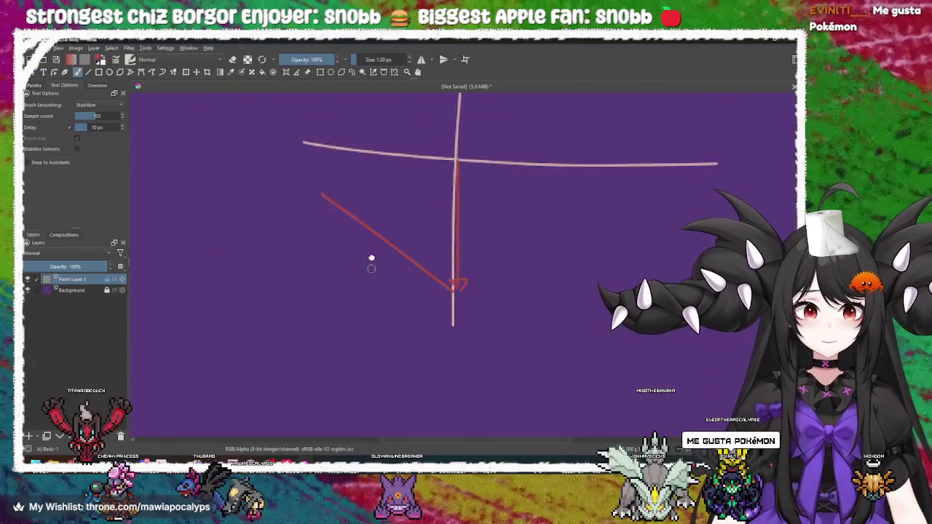
left_click_drag(449, 288, 441, 222)
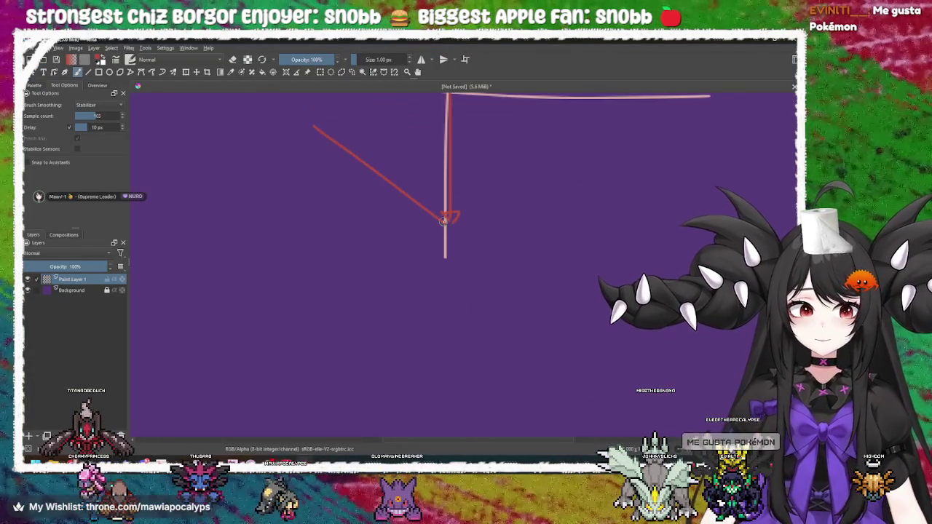
Step: Add arrowheads to the up-left and down-left red lines and extend a red arrow leftward
left_click_drag(388, 235, 402, 252)
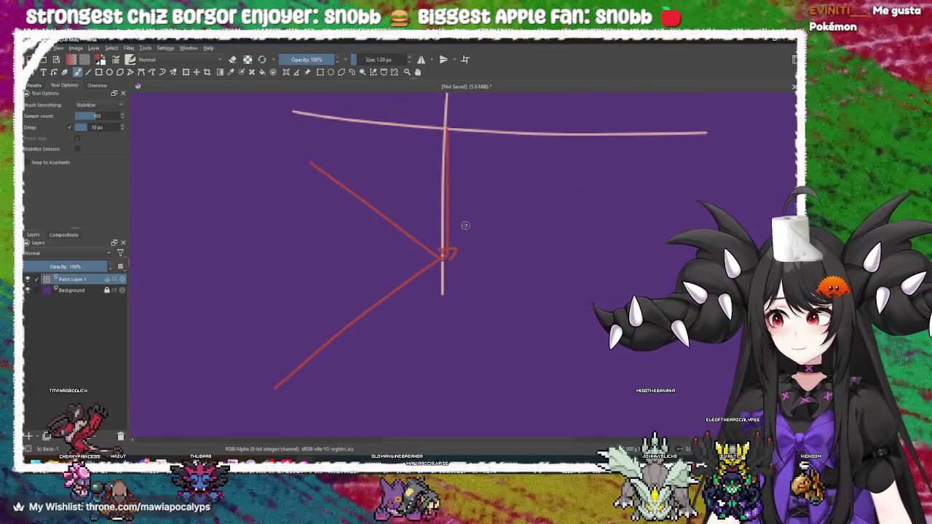
left_click_drag(460, 228, 440, 249)
left_click_drag(446, 298, 483, 250)
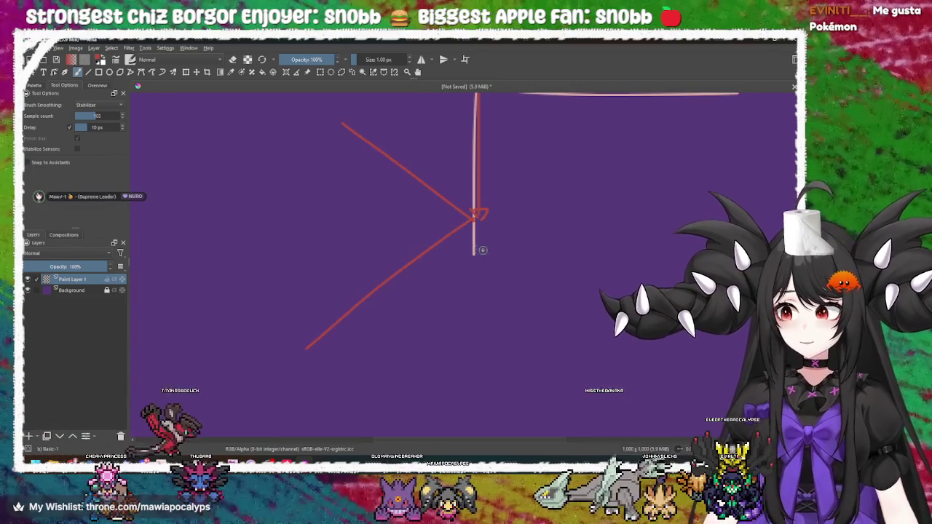
left_click_drag(347, 135, 342, 125)
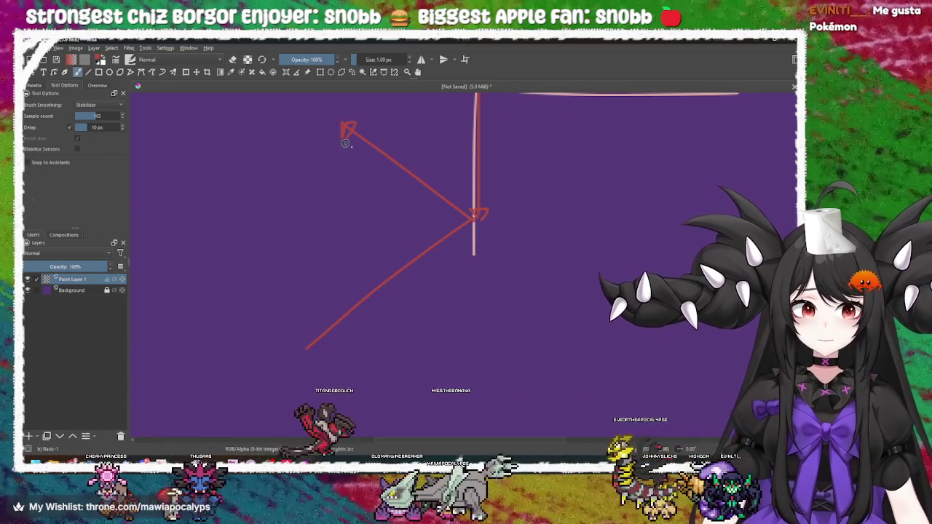
left_click_drag(309, 332, 320, 345)
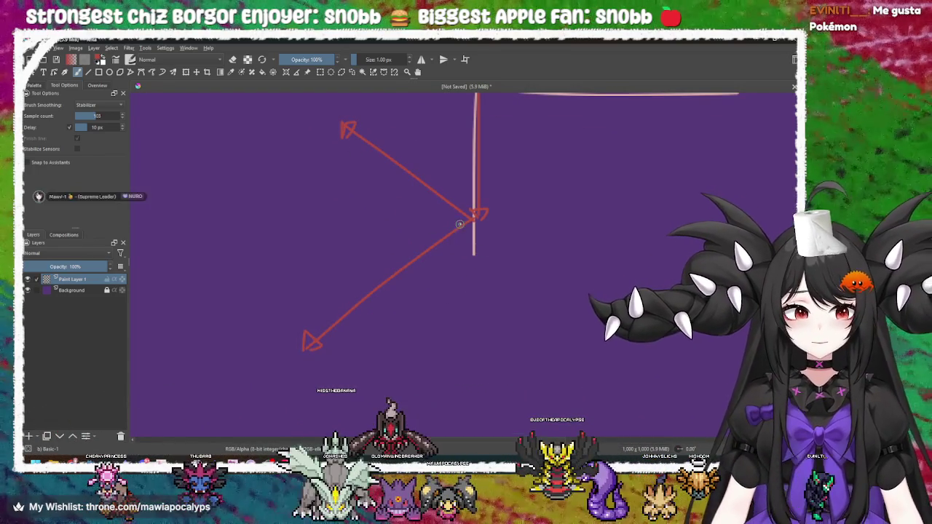
mouse_move(360, 221)
left_mouse_down()
mouse_move(290, 221)
mouse_move(307, 265)
left_mouse_up()
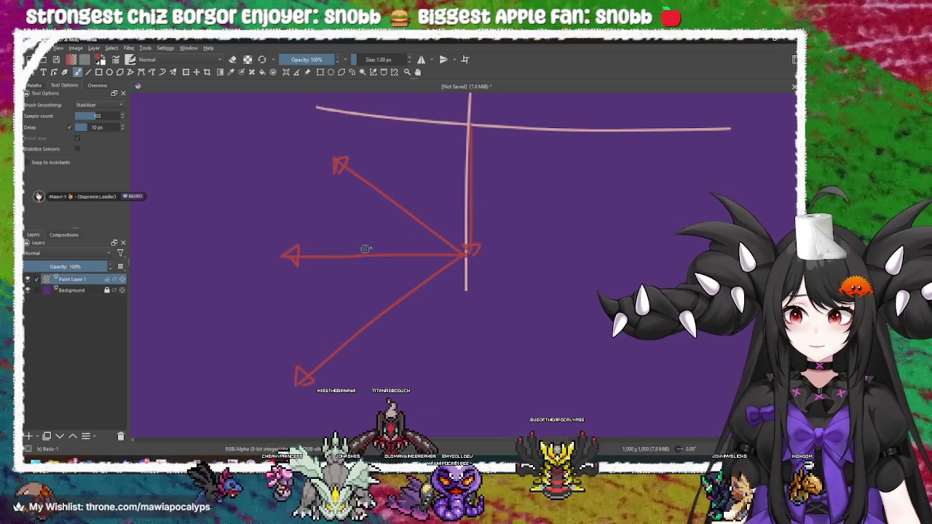
Step: Draw a long red arrow straight down and another pointing left from the junction
mouse_move(491, 321)
left_mouse_down()
mouse_move(463, 173)
mouse_move(424, 174)
left_mouse_up()
mouse_move(421, 106)
left_mouse_down()
mouse_move(420, 323)
mouse_move(411, 298)
left_mouse_up()
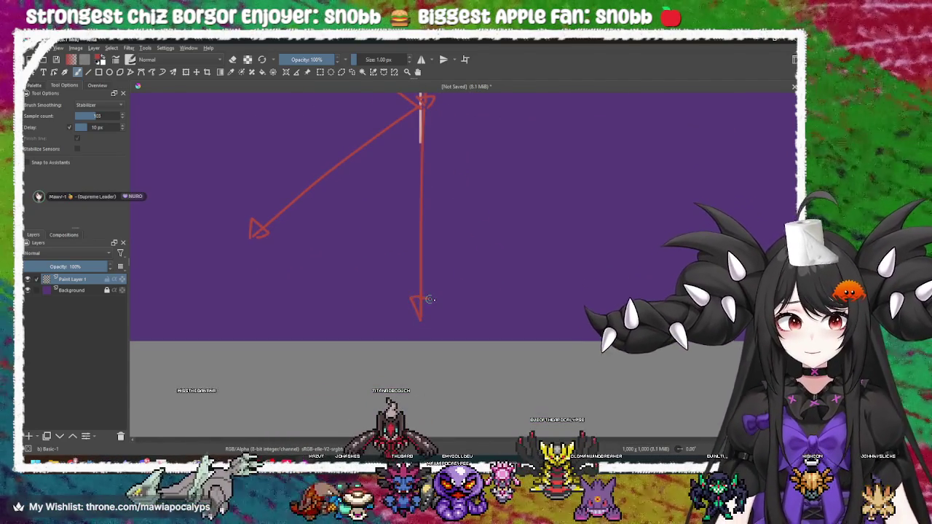
mouse_move(426, 240)
left_mouse_down()
mouse_move(437, 329)
mouse_move(445, 320)
left_mouse_up()
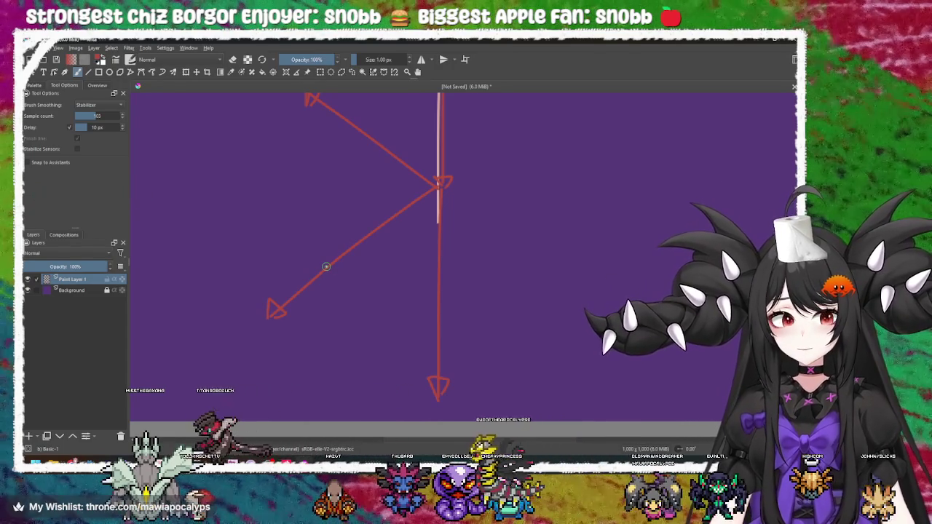
mouse_move(326, 266)
left_mouse_down()
mouse_move(327, 389)
mouse_move(363, 230)
left_mouse_up()
left_click_drag(497, 214, 437, 216)
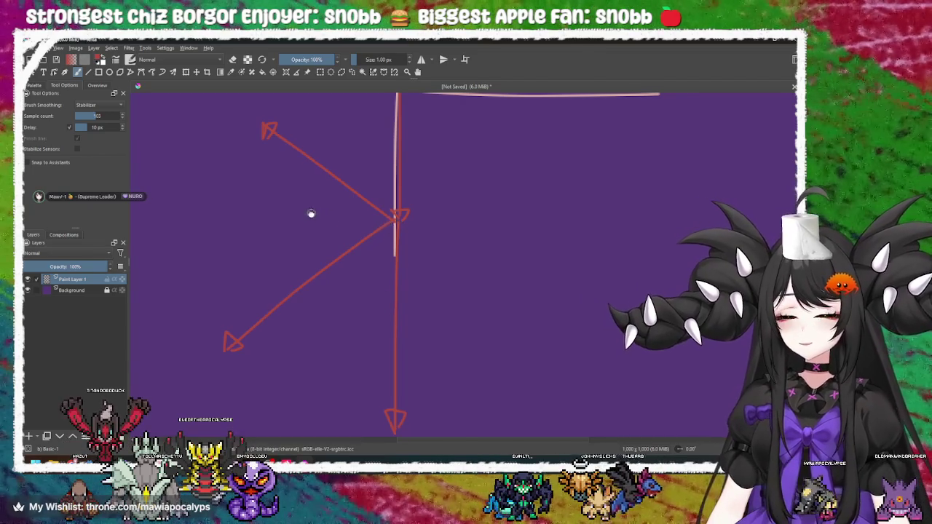
left_click_drag(391, 214, 417, 220)
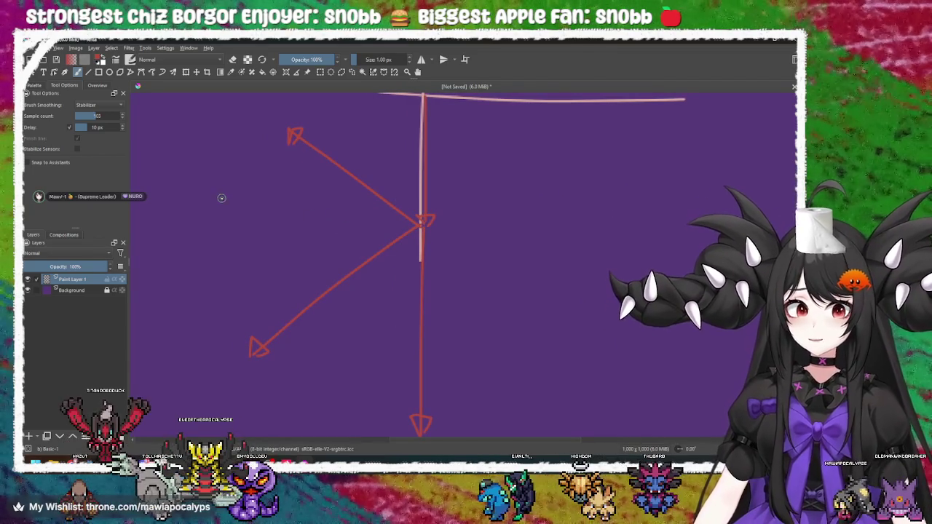
left_click_drag(215, 201, 319, 293)
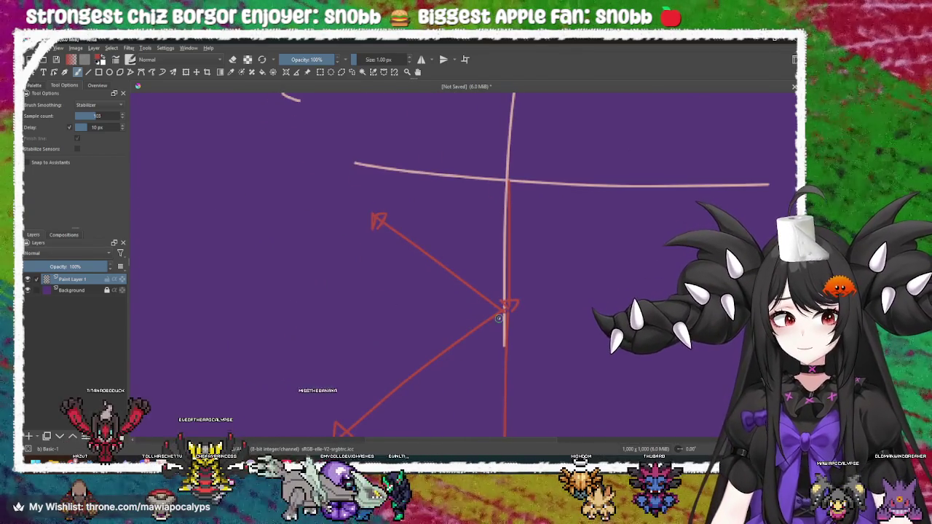
mouse_move(505, 312)
left_mouse_down()
mouse_move(329, 299)
mouse_move(339, 298)
mouse_move(283, 260)
left_mouse_up()
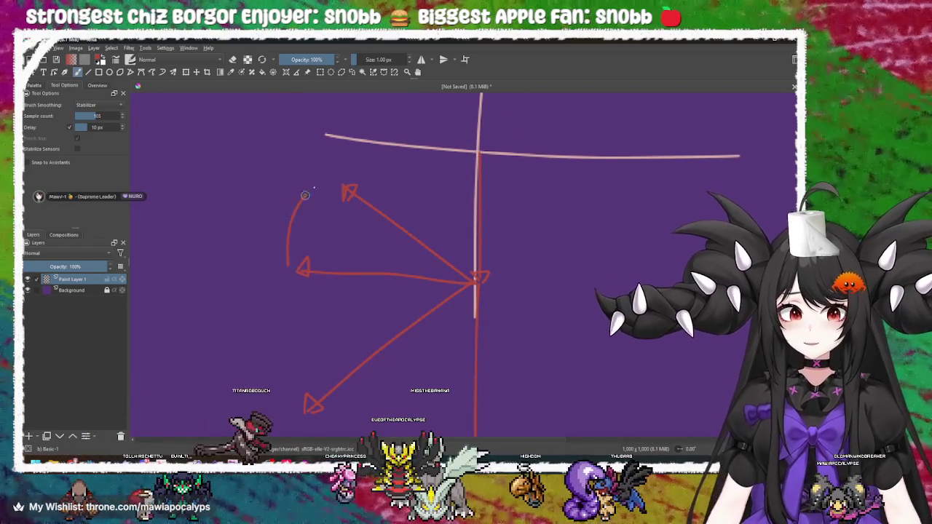
Step: Draw a red arc between the arrows and red lines from the vertex toward L/2 and up-right
mouse_move(350, 181)
left_mouse_down()
mouse_move(349, 302)
mouse_move(318, 267)
mouse_move(327, 267)
mouse_move(248, 273)
left_mouse_up()
mouse_move(192, 267)
left_mouse_down()
mouse_move(223, 292)
mouse_move(245, 229)
mouse_move(264, 222)
mouse_move(267, 235)
left_mouse_up()
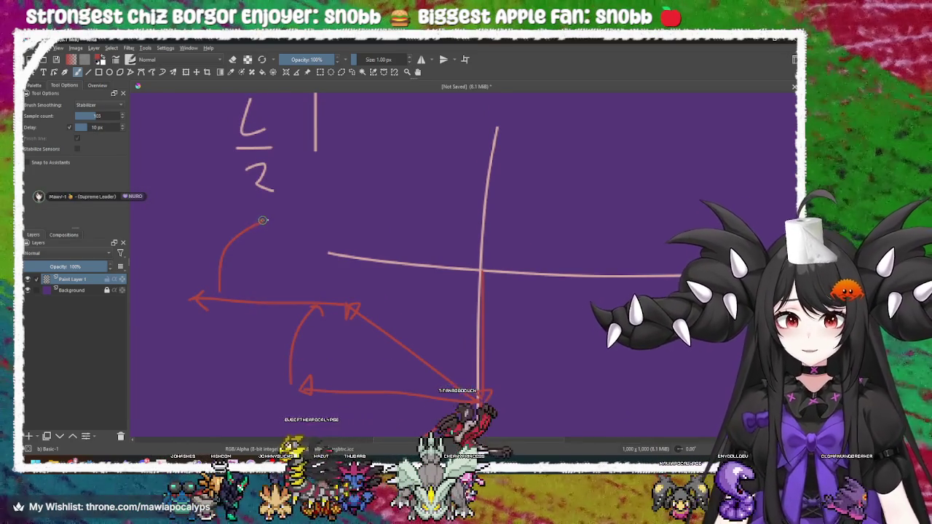
left_click_drag(346, 305, 248, 169)
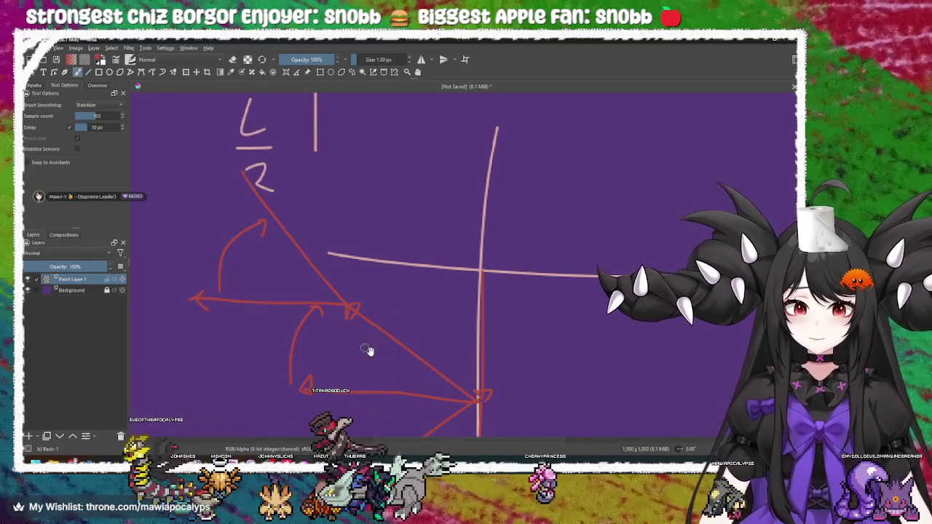
left_click_drag(484, 375, 397, 437)
left_click_drag(362, 282, 493, 218)
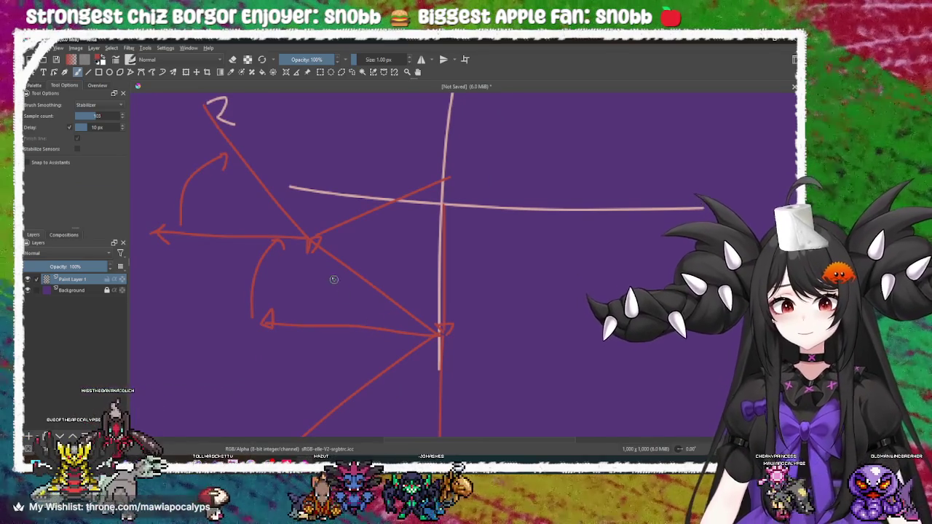
Step: Add a red curved arrow across the diagram and a straight line up through the vertex
left_click_drag(356, 254, 341, 235)
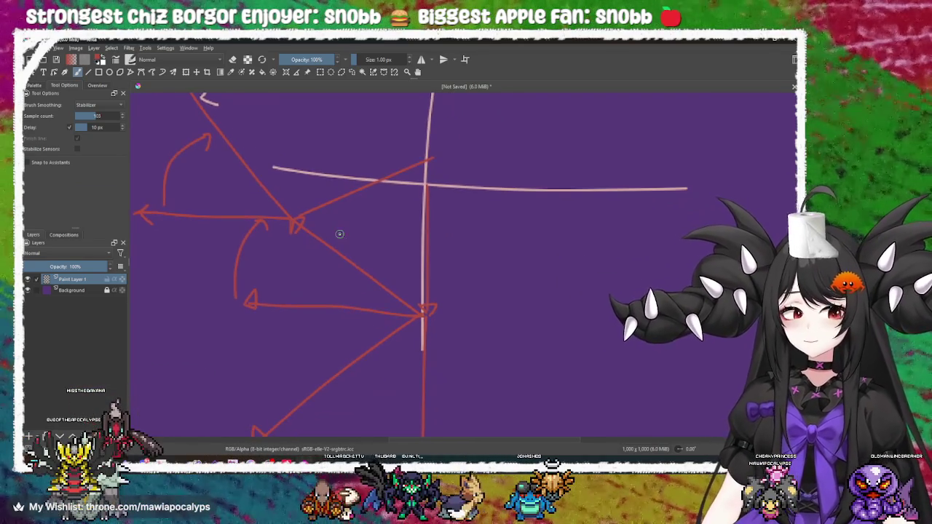
scroll(314, 222, "up", 3)
mouse_move(240, 170)
left_mouse_down()
mouse_move(283, 163)
mouse_move(327, 175)
left_mouse_up()
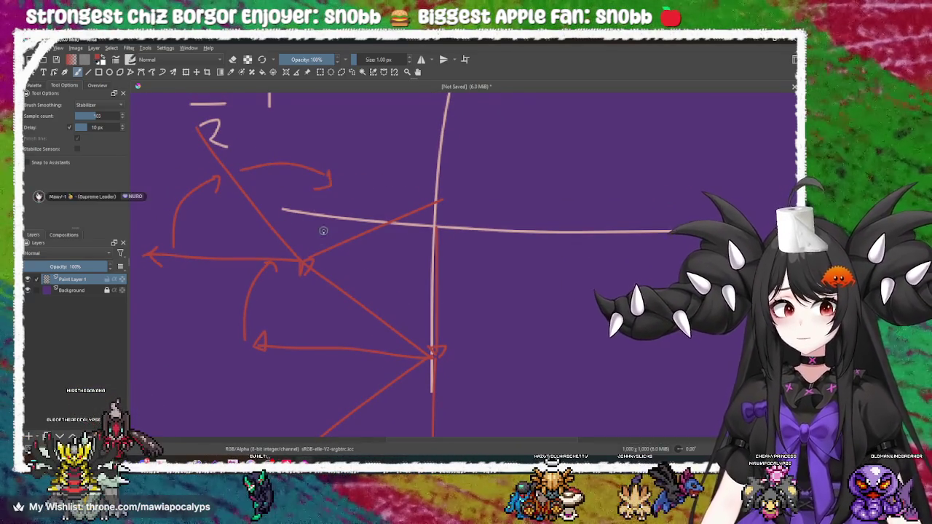
left_click_drag(307, 265, 371, 96)
mouse_move(360, 205)
left_mouse_down()
mouse_move(370, 282)
mouse_move(354, 250)
left_mouse_up()
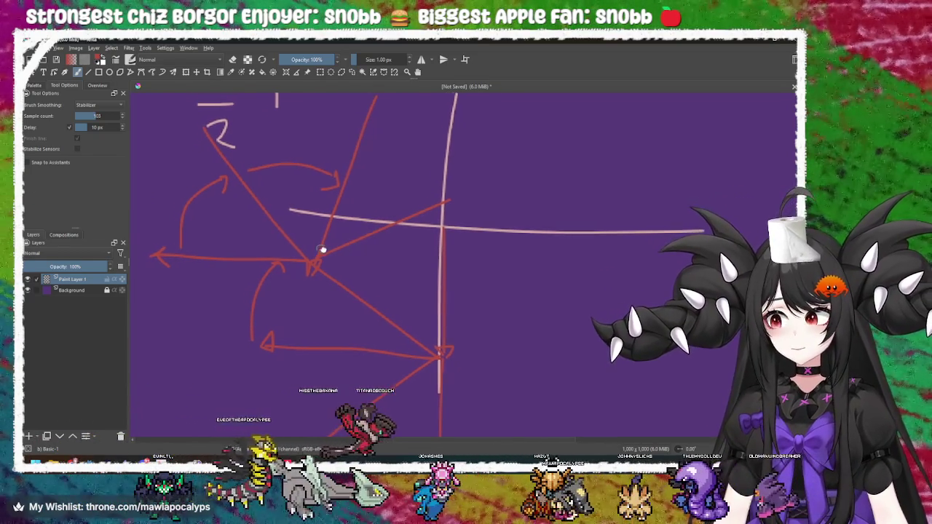
left_click_drag(318, 250, 258, 235)
left_click_drag(364, 199, 402, 252)
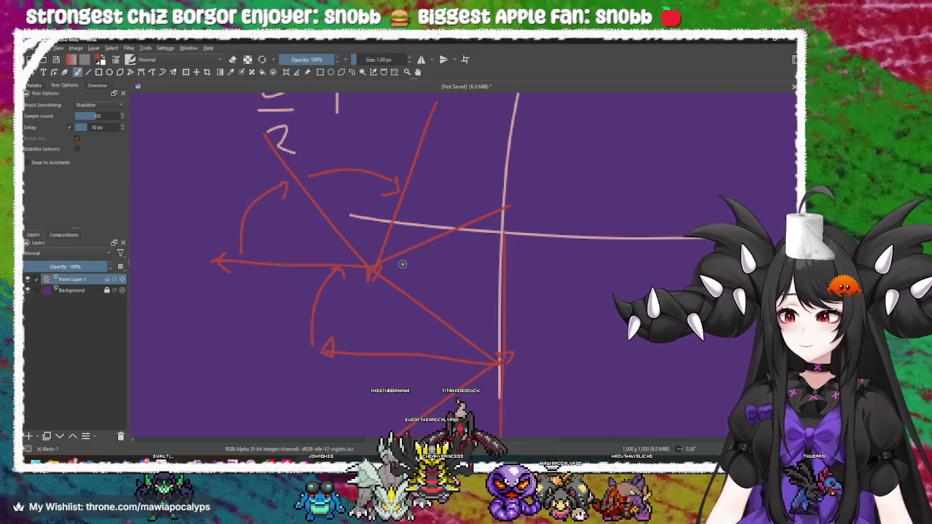
mouse_move(394, 236)
left_mouse_down()
mouse_move(400, 221)
mouse_move(429, 248)
mouse_move(384, 228)
mouse_move(387, 279)
mouse_move(350, 284)
mouse_move(353, 263)
left_mouse_up()
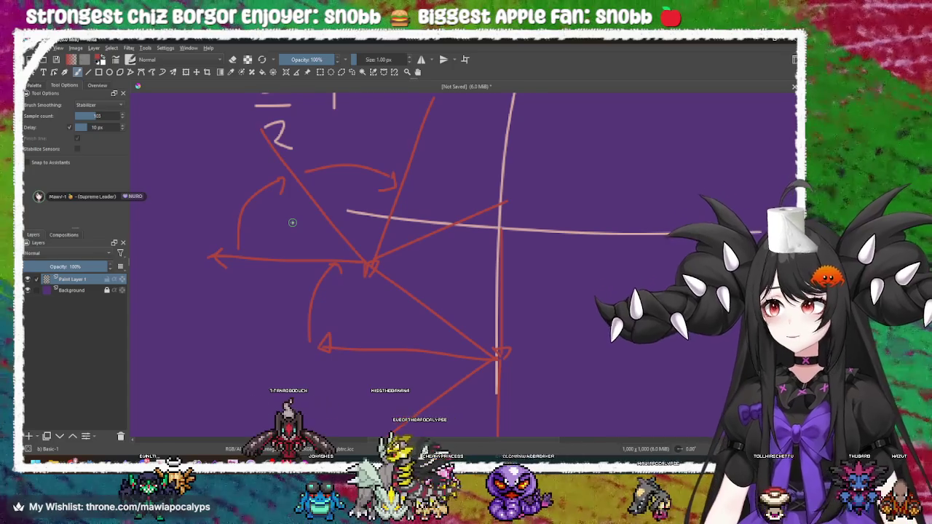
left_click_drag(292, 222, 316, 233)
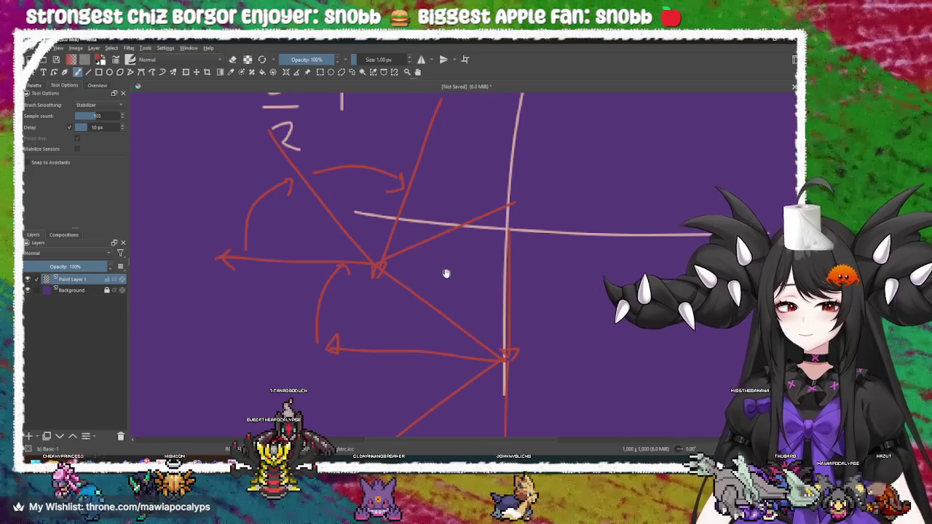
left_click_drag(437, 275, 412, 254)
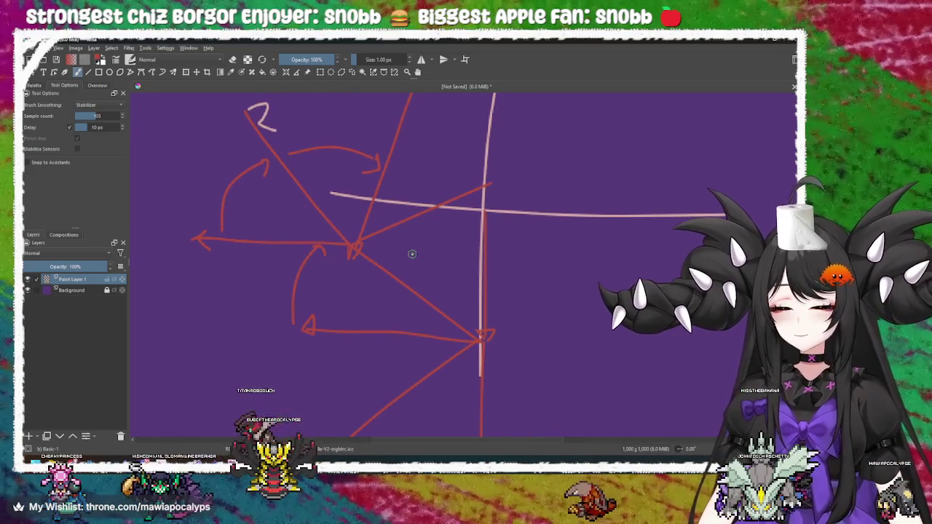
scroll(413, 254, "down", 5)
scroll(410, 252, "up", 4)
left_click_drag(410, 252, 381, 221)
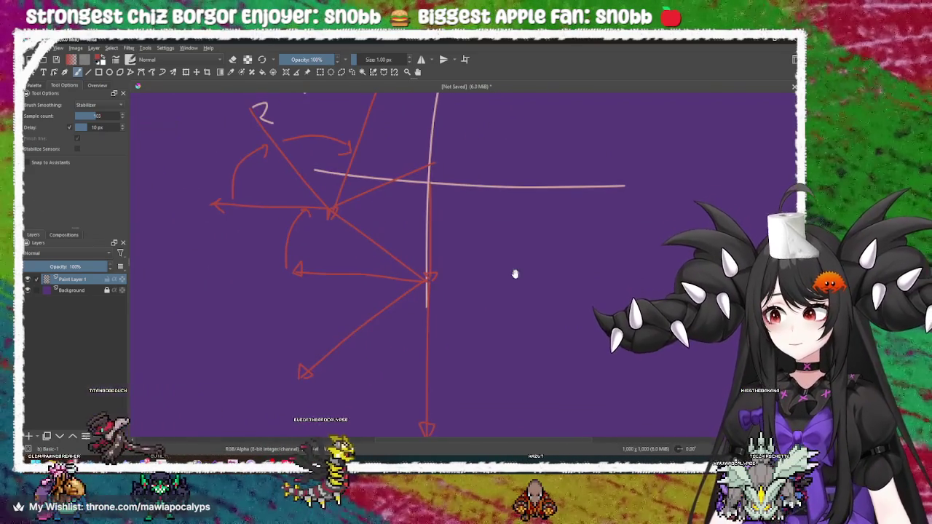
left_click_drag(511, 272, 573, 296)
left_click_drag(454, 277, 474, 267)
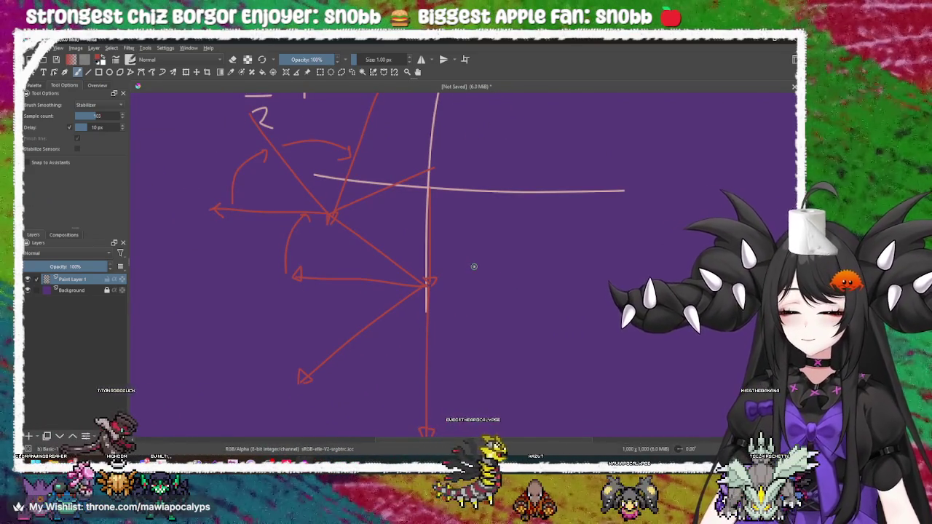
key("alt+Tab")
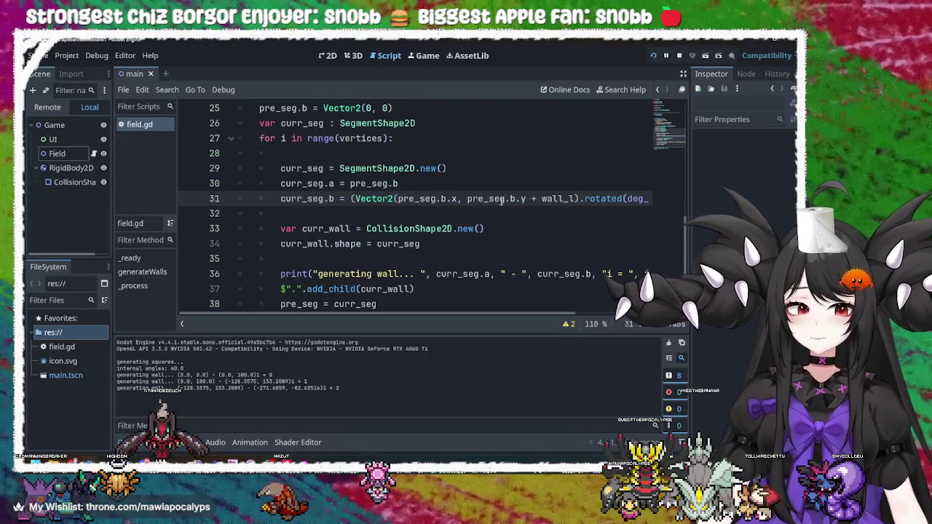
Step: Move '+ wall_l' from the y component to the x component on line 31
double_click(496, 199)
left_click(406, 199)
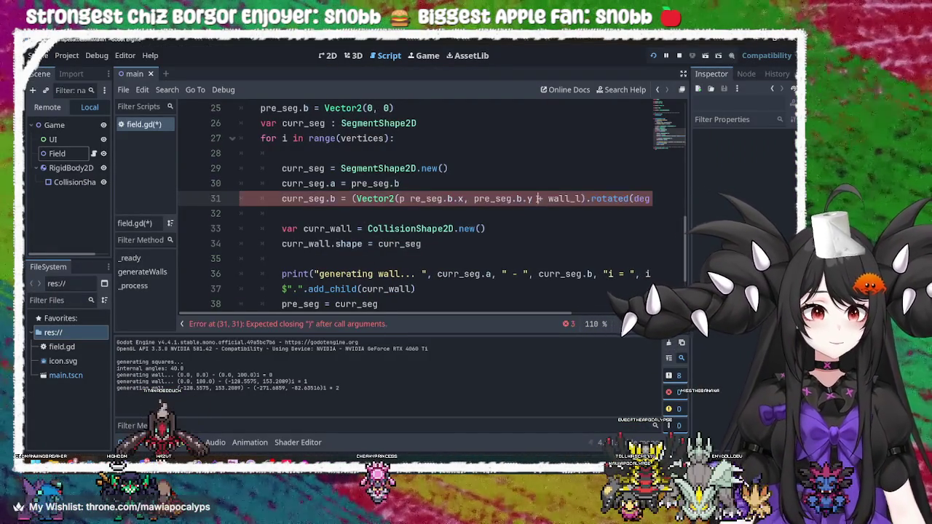
key("ctrl+z")
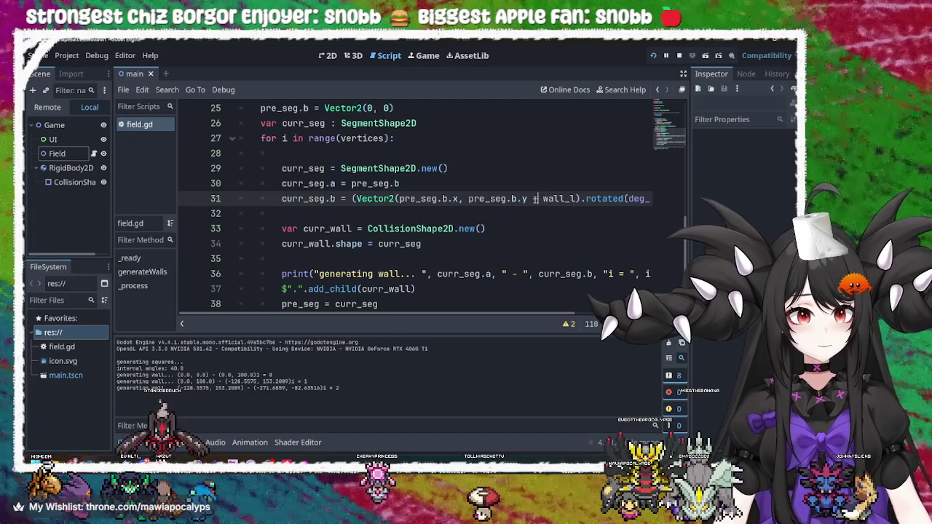
key("BackSpace")
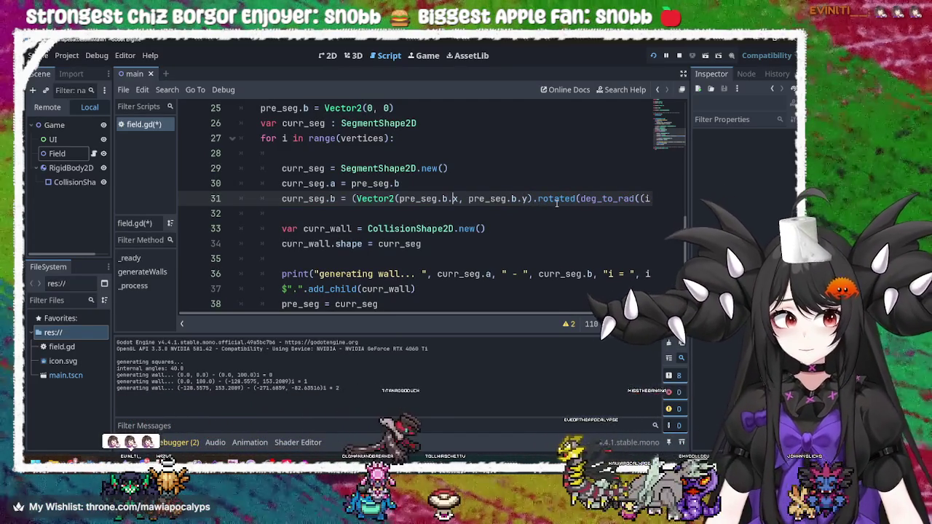
key("ctrl+z")
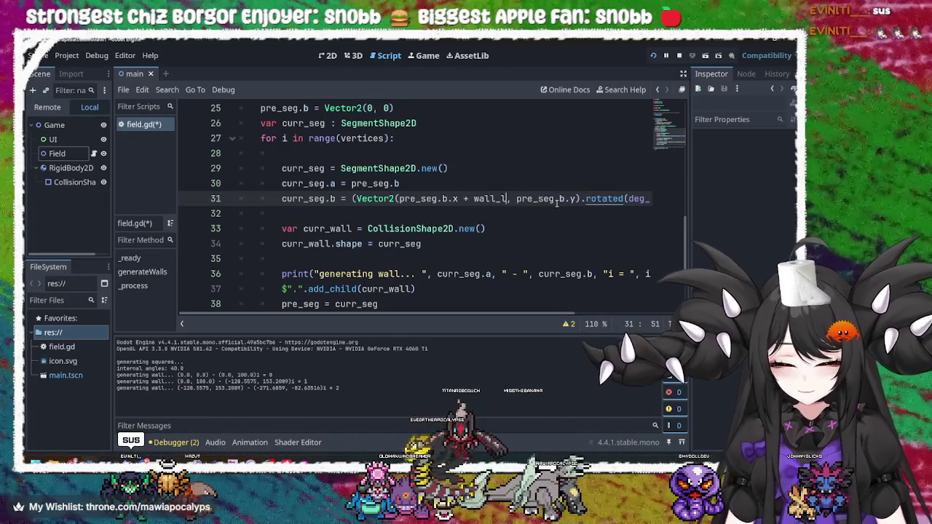
scroll(442, 324, "right", 3)
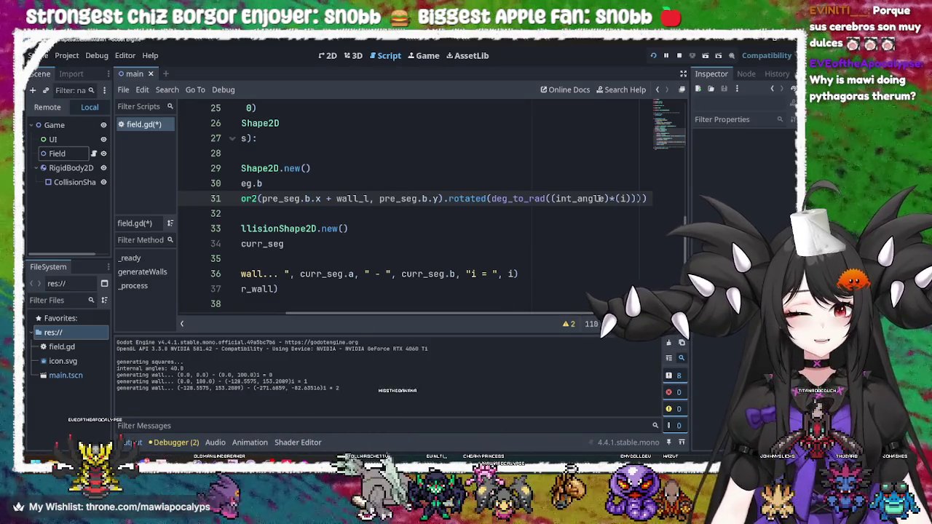
Step: Change the angle multiplier on line 31 to (i*2) and save field.gd
left_click(624, 198)
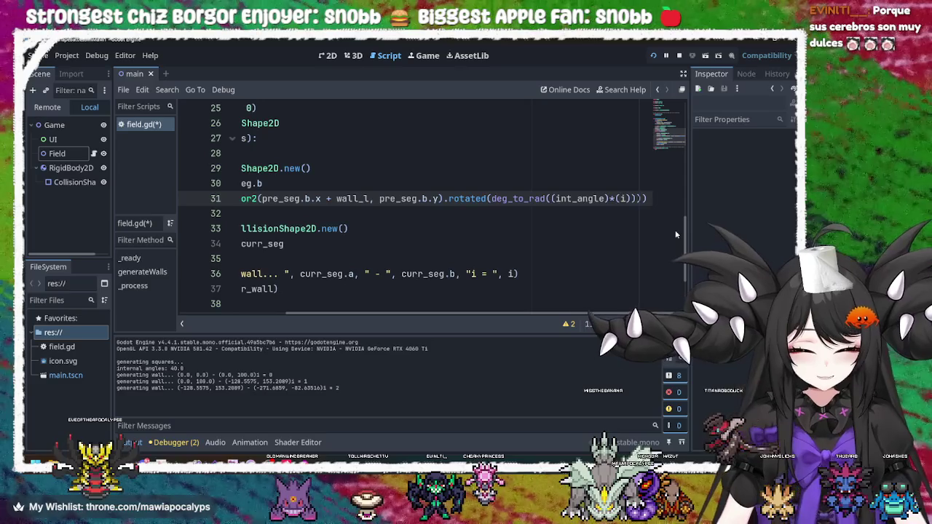
type("*2")
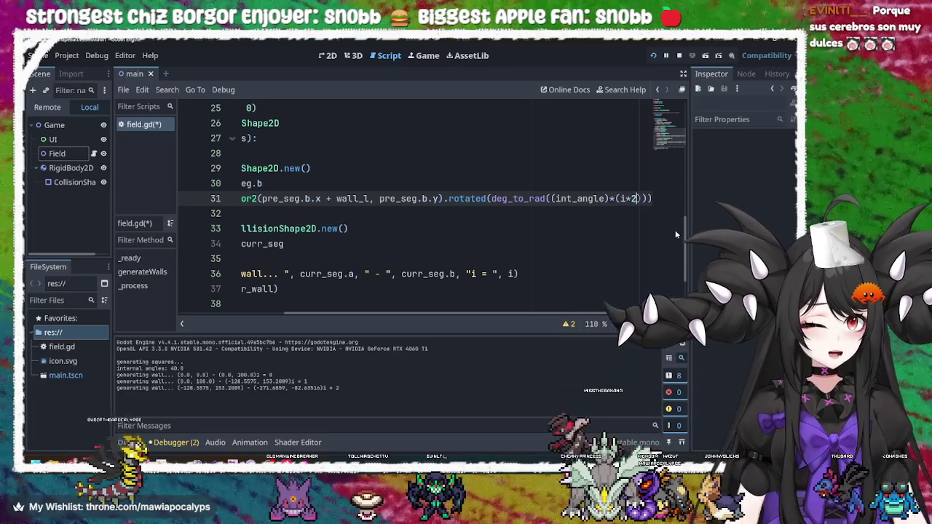
left_click(619, 244)
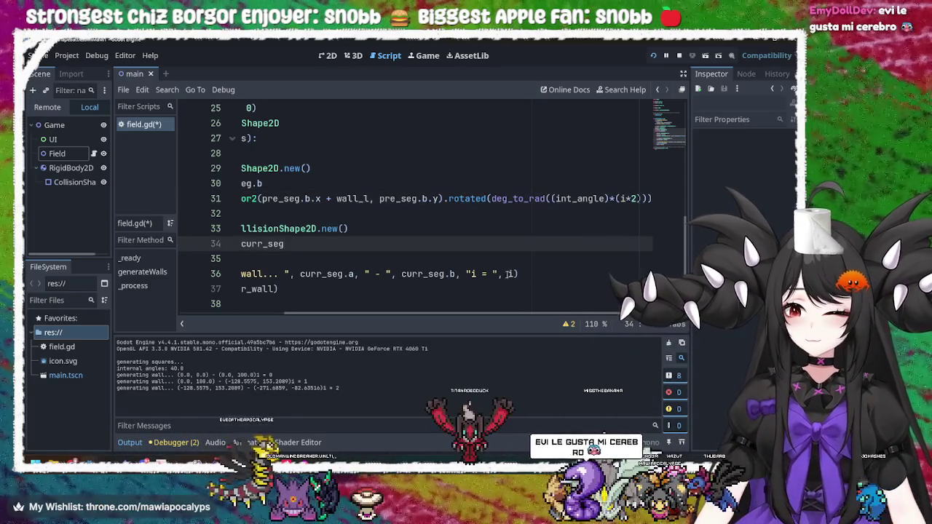
left_click(503, 274)
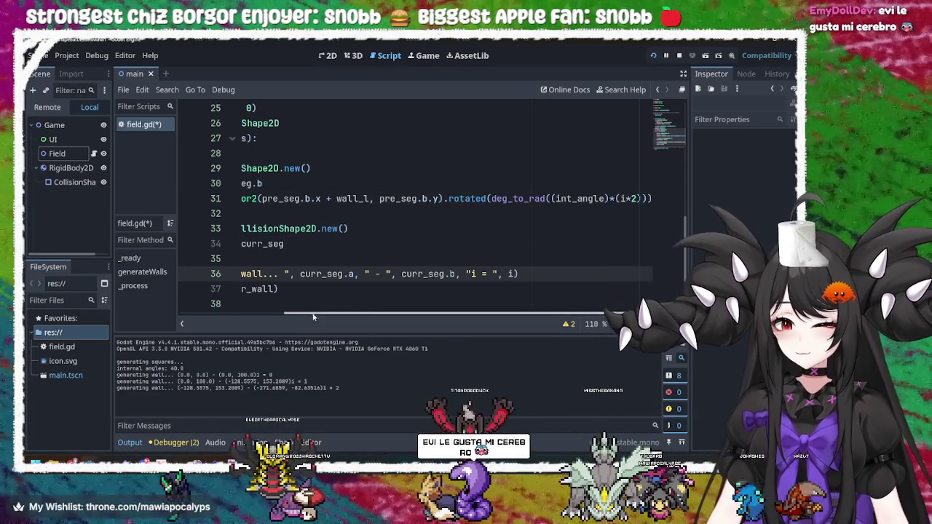
left_click_drag(309, 315, 272, 317)
left_click(408, 229)
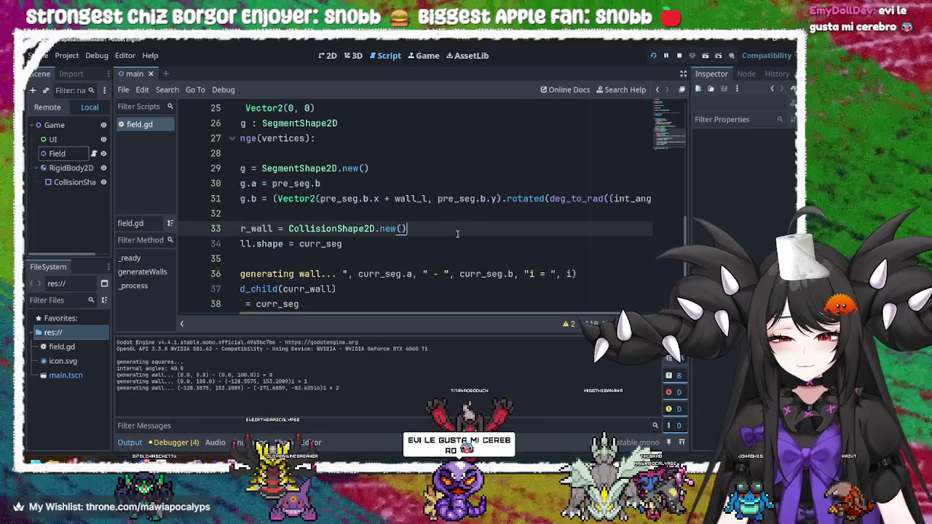
key("ctrl+s")
Step: Run the game and pick a wall's CollisionShape2D in the running view to inspect it
left_click(653, 56)
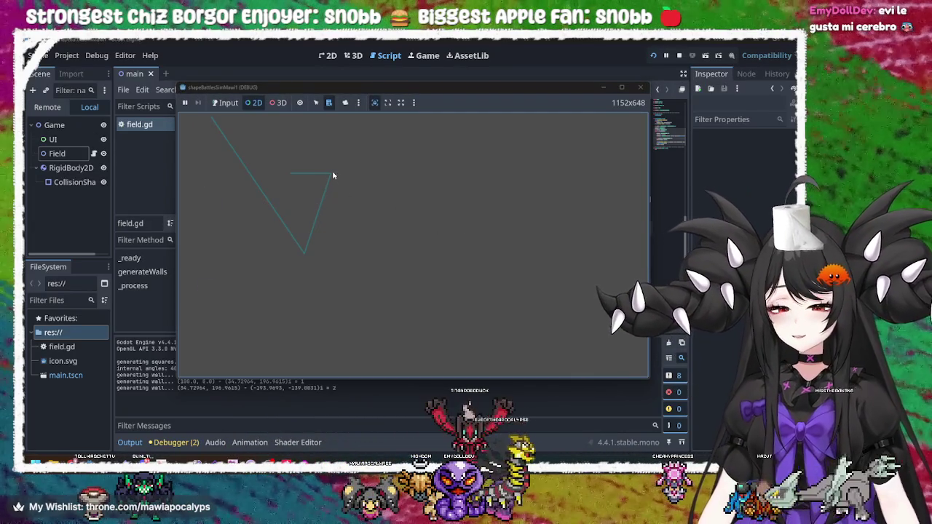
right_click(333, 175)
left_click(329, 171)
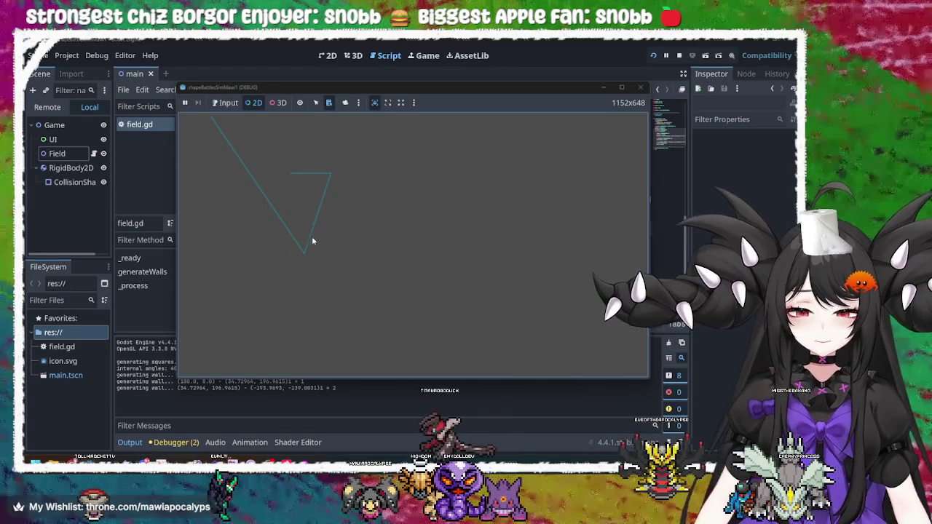
left_click(346, 102)
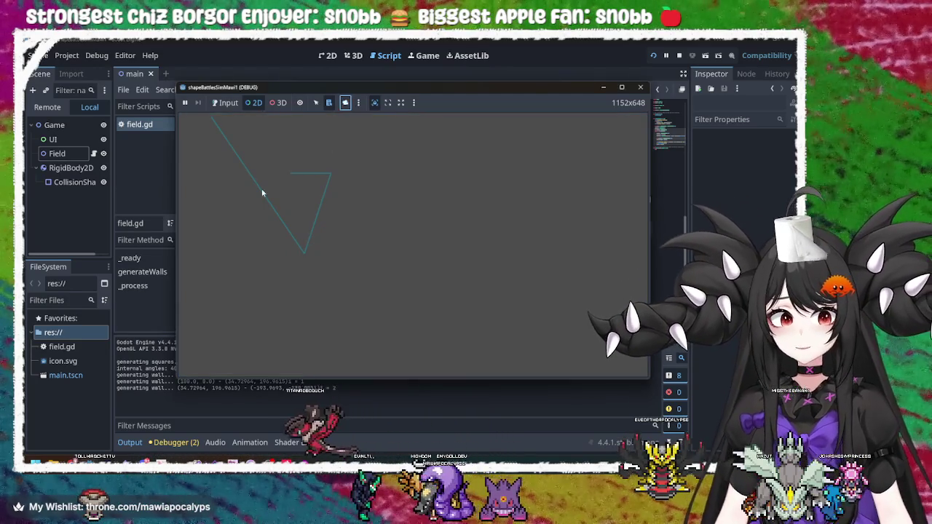
left_click(267, 190)
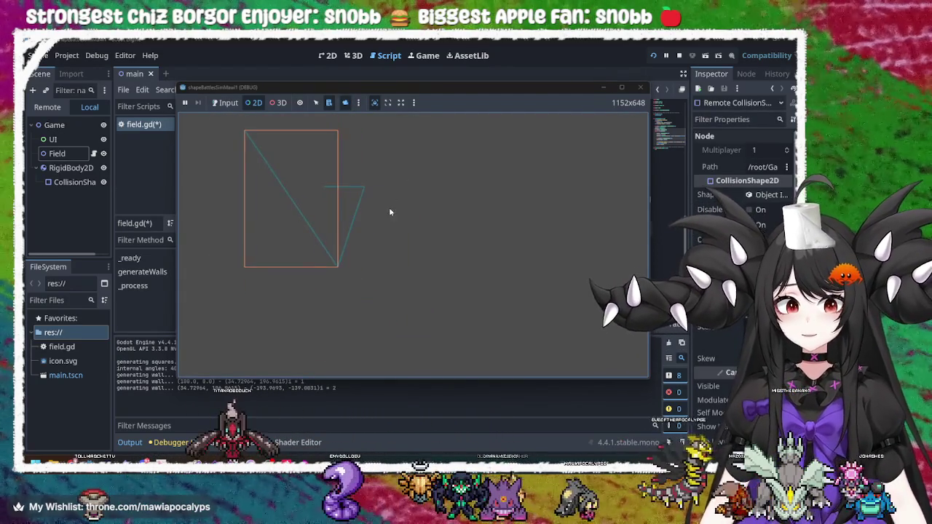
Step: Stop the running game and put the caret back in field.gd around lines 30–34
left_click(653, 56)
left_click(641, 88)
left_click(515, 183)
left_click(438, 245)
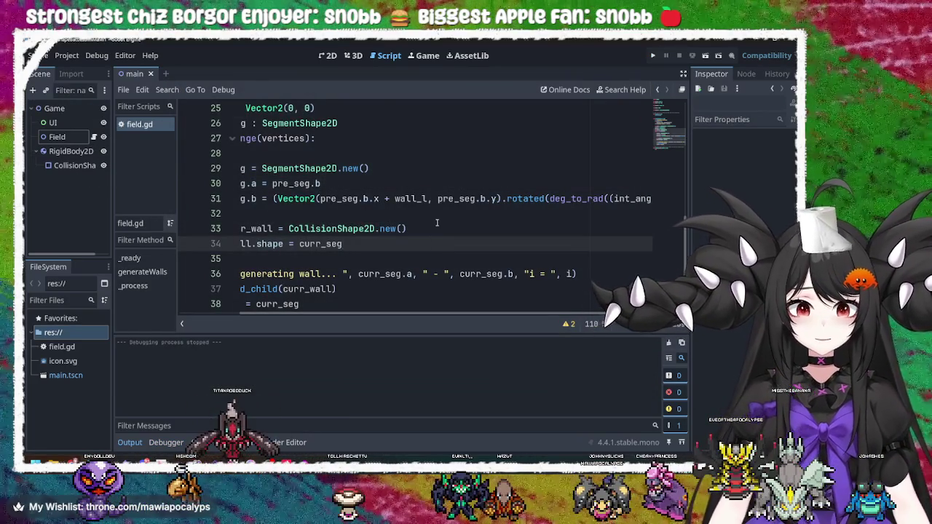
Step: Review lines 31–36 of field.gd, removing a stray character after new() on line 33
left_click(437, 223)
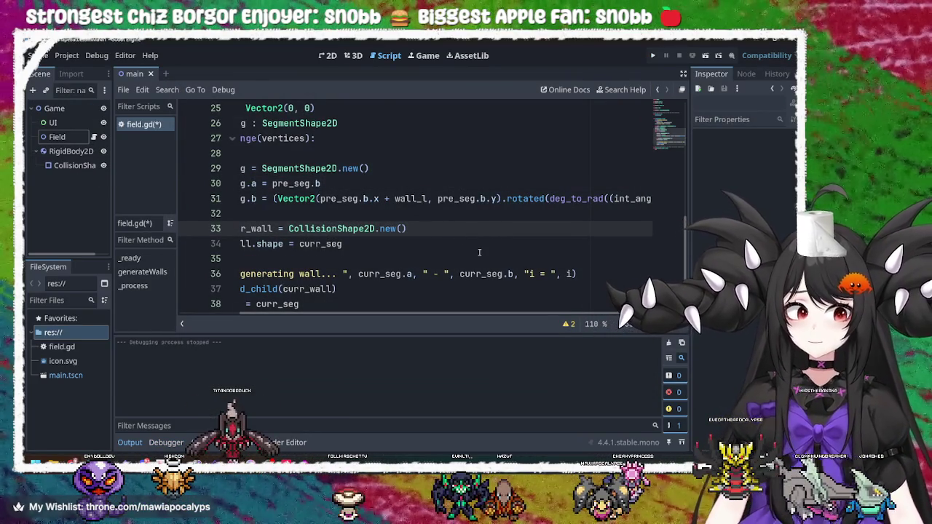
key("BackSpace")
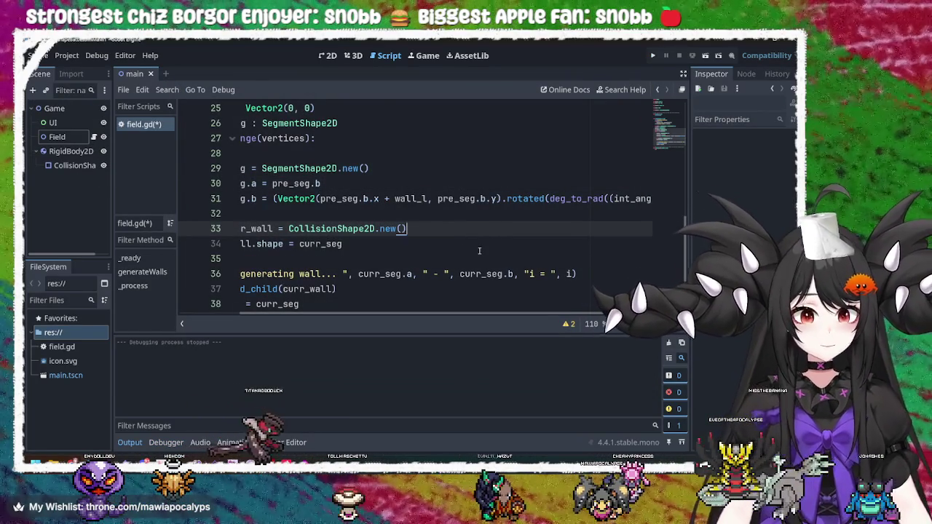
scroll(484, 241, "down", 1)
scroll(492, 218, "up", 1)
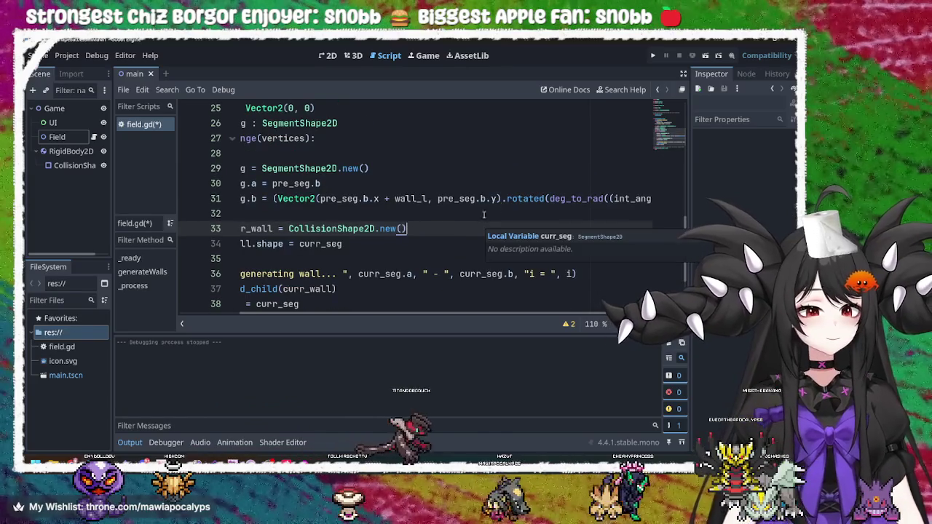
left_click(357, 274)
left_click(304, 198)
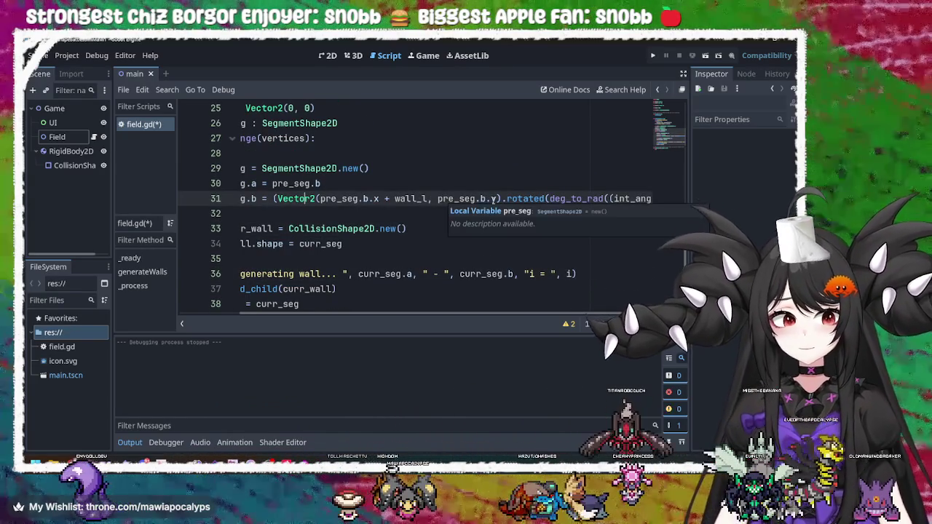
left_click(461, 260)
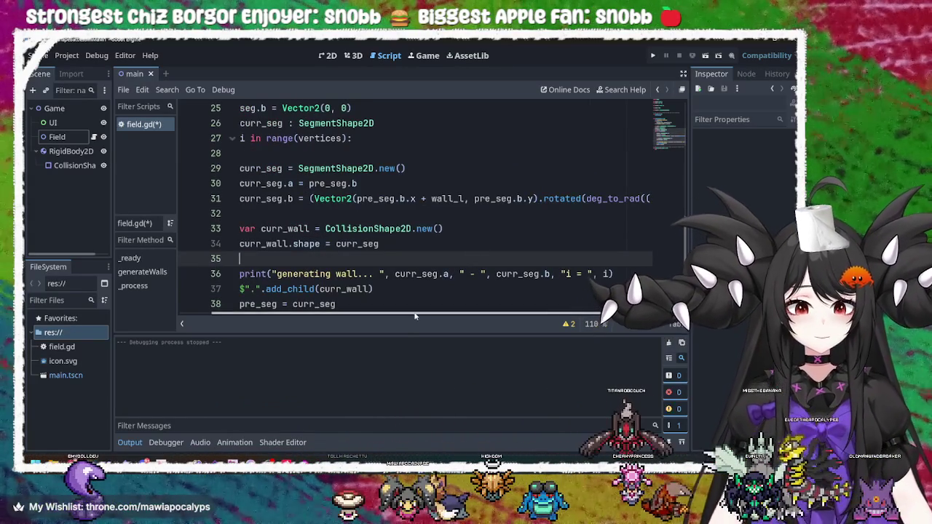
left_click_drag(418, 315, 574, 313)
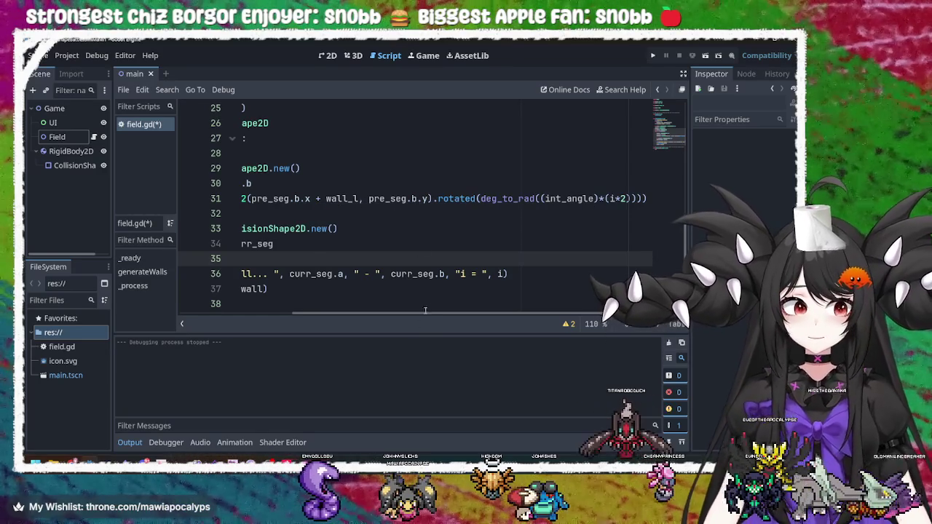
left_click_drag(423, 315, 401, 316)
scroll(345, 306, "left", 3)
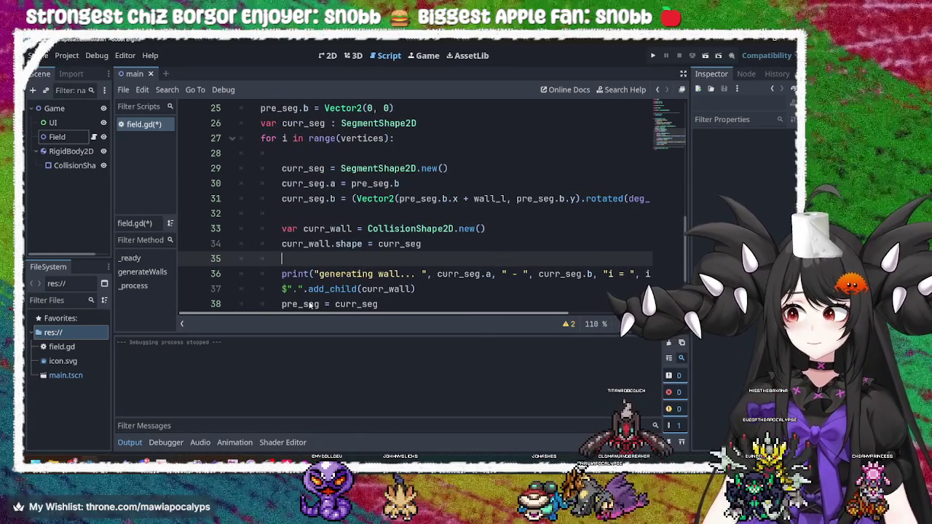
scroll(305, 291, "right", 9)
scroll(313, 255, "left", 8)
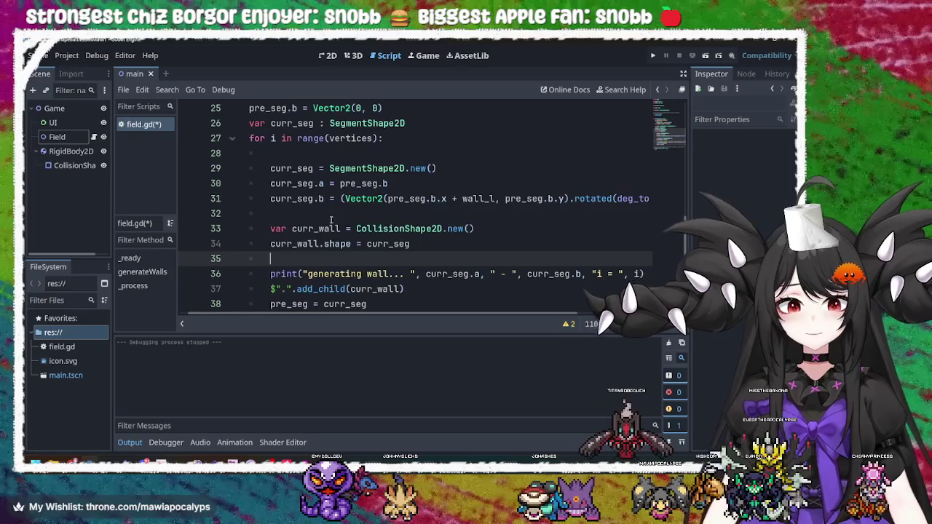
Step: Insert an empty line 32 after the curr_seg.b calculation and select curr_seg.b on line 31
left_click(326, 212)
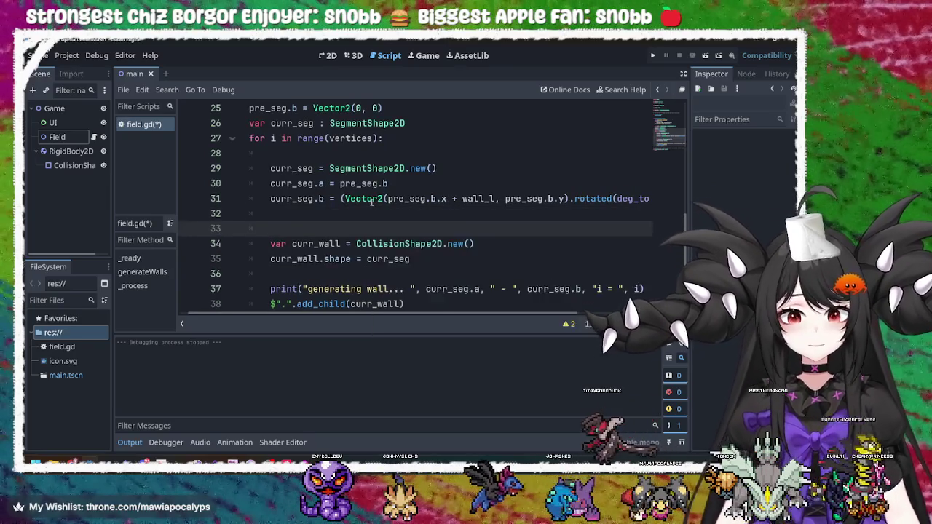
key("Return")
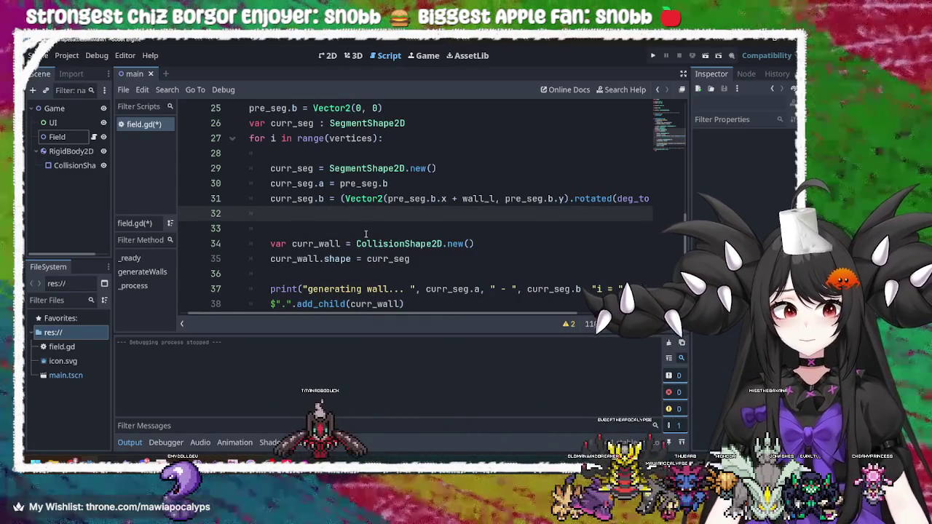
left_click_drag(325, 199, 270, 199)
Step: Write line 32 as 'curr_seg.b = curr_seg.b / 2' using the copied curr_seg.b
key("ctrl+c")
left_click(303, 217)
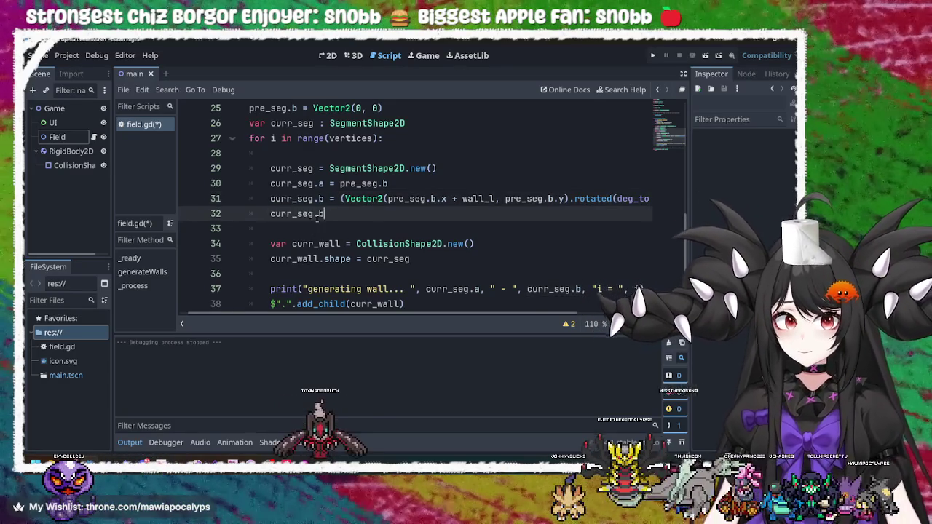
key("ctrl+v")
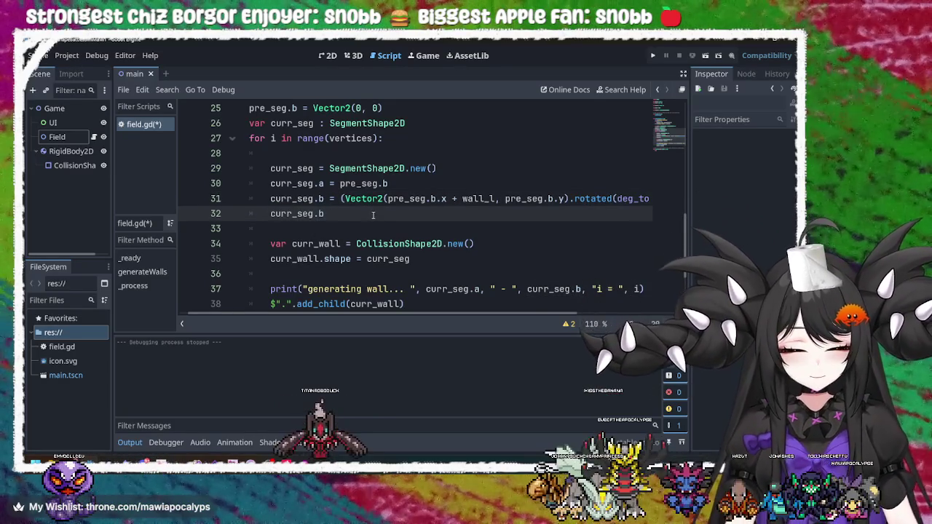
type(" =")
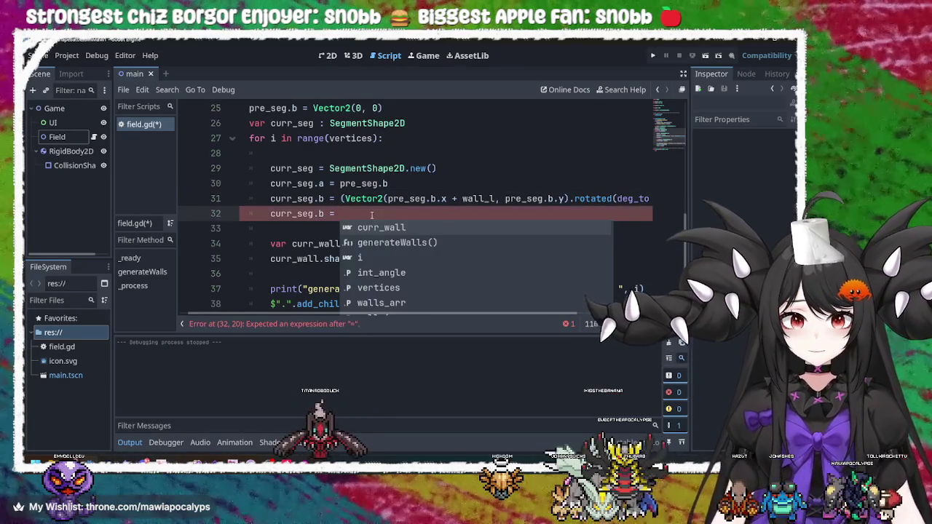
left_click_drag(323, 213, 267, 214)
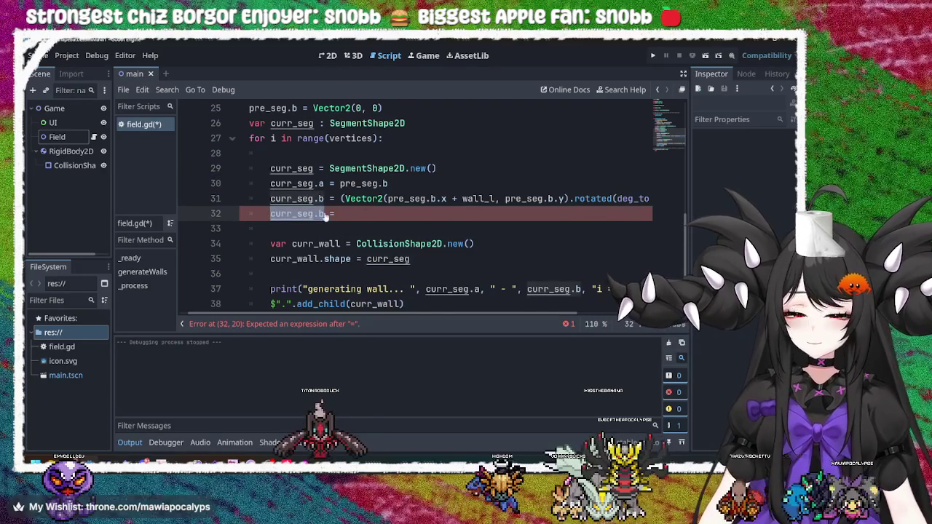
left_click(381, 212)
type("curr_seg.b / 2")
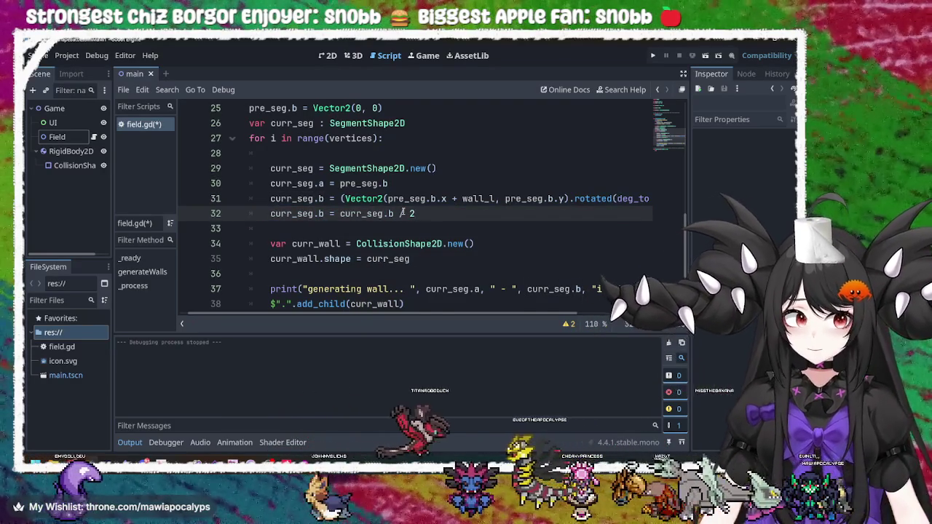
Step: Check the Krita sketch, then run the game to test the halved walls
key("alt+Tab")
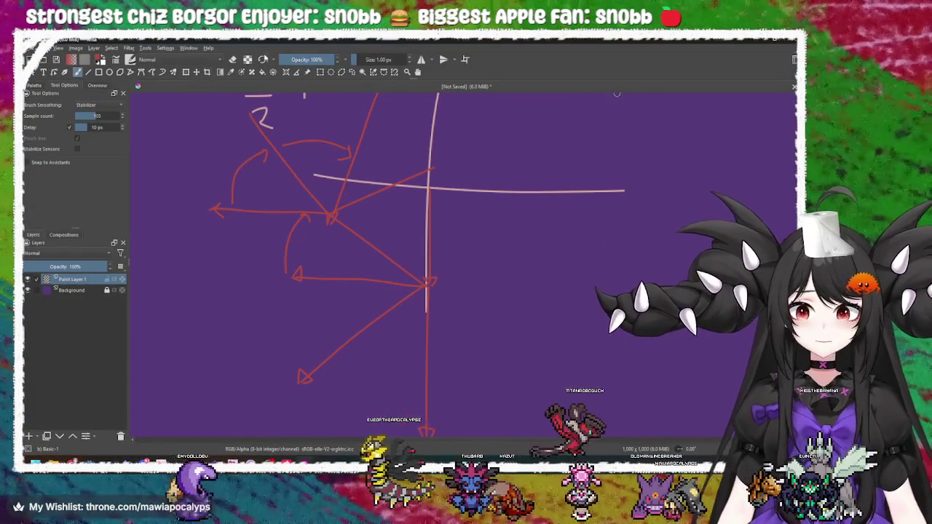
key("alt+Tab")
left_click(654, 57)
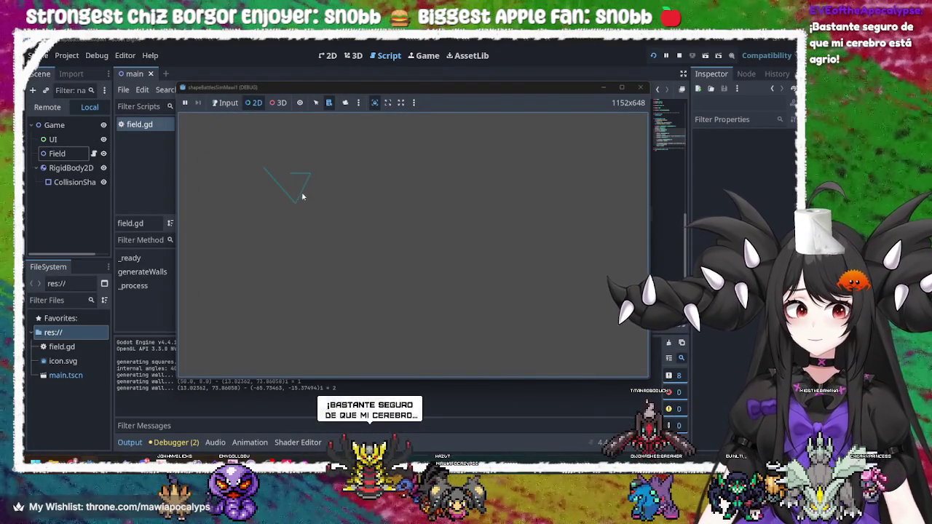
Step: Close the debug game window showing the halved triangular walls
left_click(640, 87)
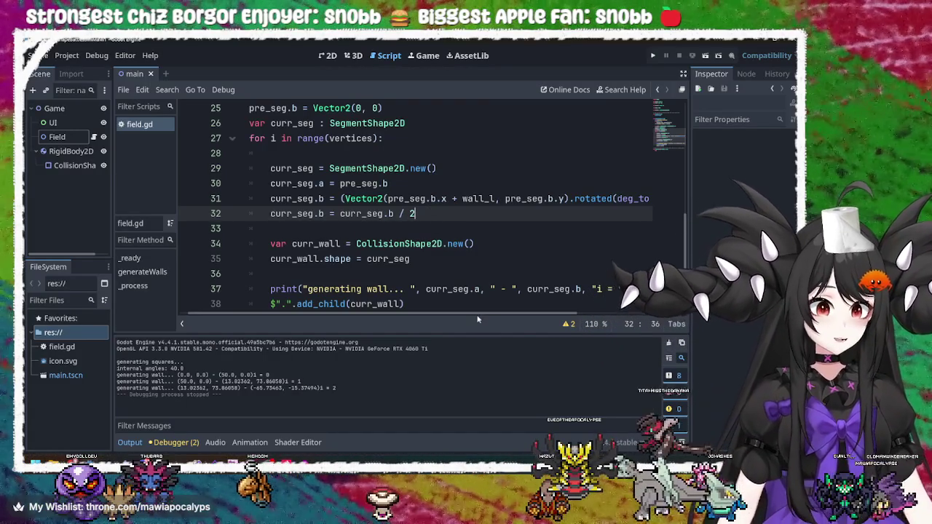
Step: Rerun the game with the halved walls and close it again
mouse_move(469, 314)
left_mouse_down()
mouse_move(571, 314)
mouse_move(452, 314)
left_mouse_up()
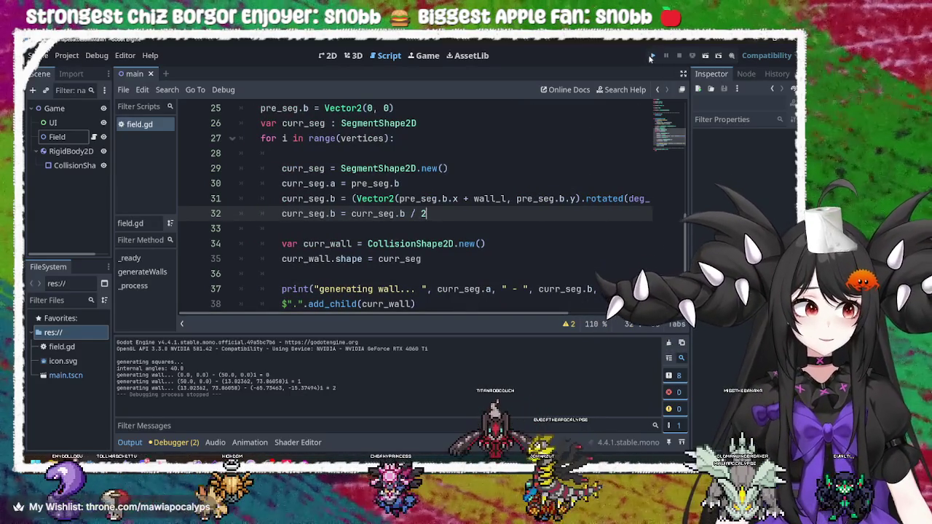
key("F5")
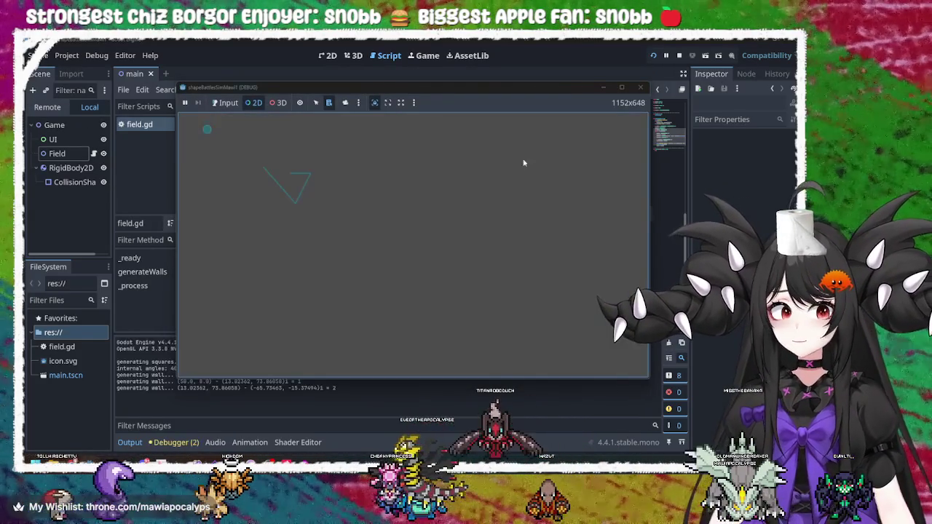
left_click(647, 89)
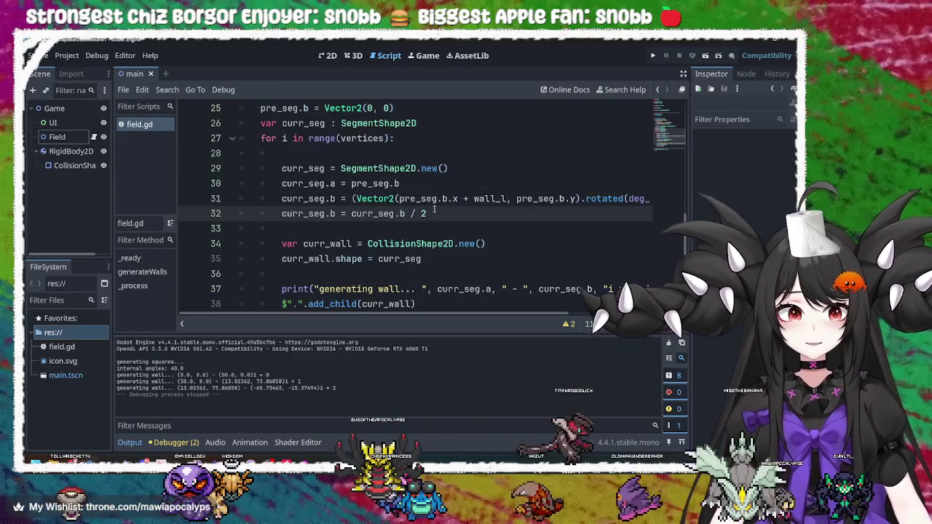
Step: Remove ' / 2' so line 32 reads curr_seg.b = curr_seg.b, then rerun and close the game
key("BackSpace")
key("BackSpace")
key("BackSpace")
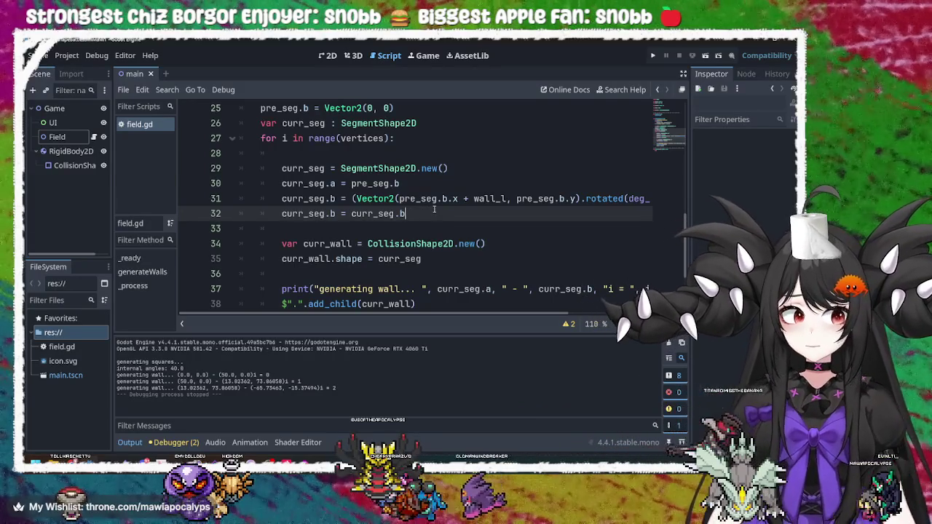
left_click(653, 57)
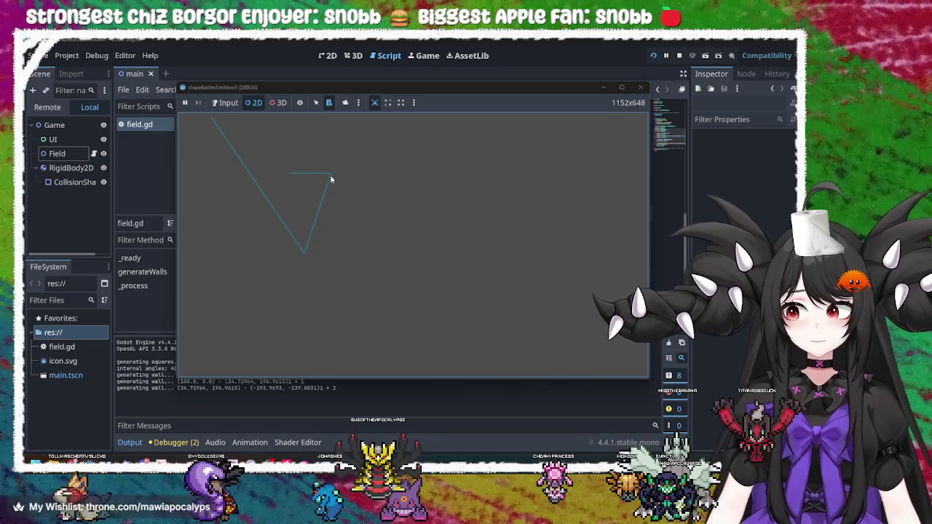
left_click(640, 88)
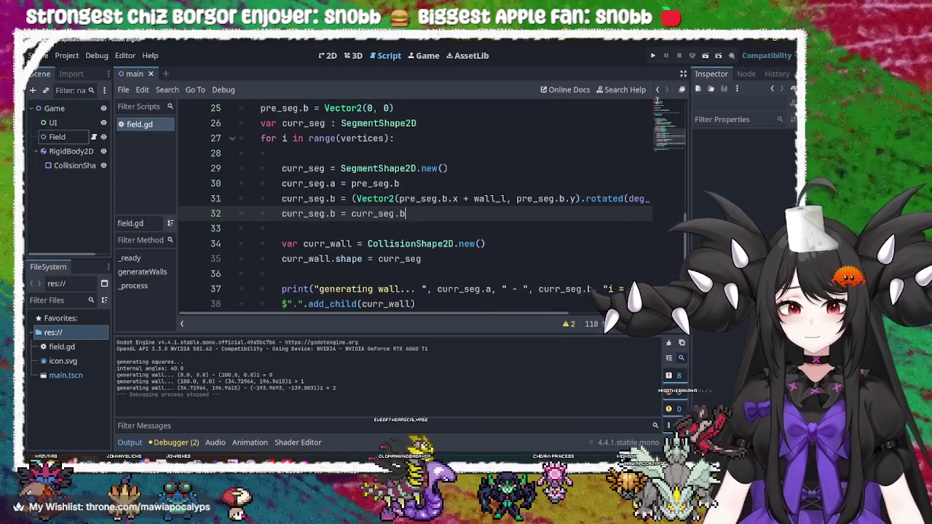
scroll(437, 182, "up", 8)
left_click(388, 138)
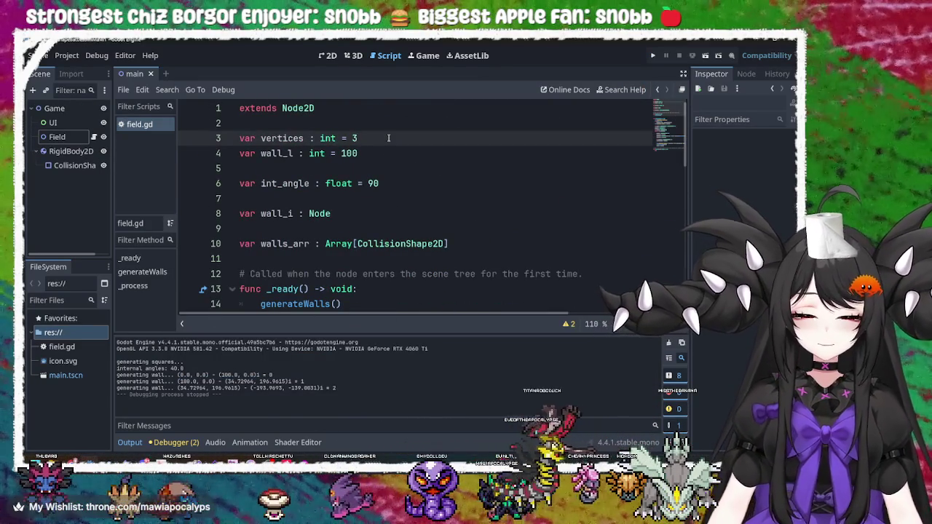
Step: Set vertices on line 3 to 5 and run the game, which logs five walls at angle 14.4
key("BackSpace")
type("5")
left_click(653, 56)
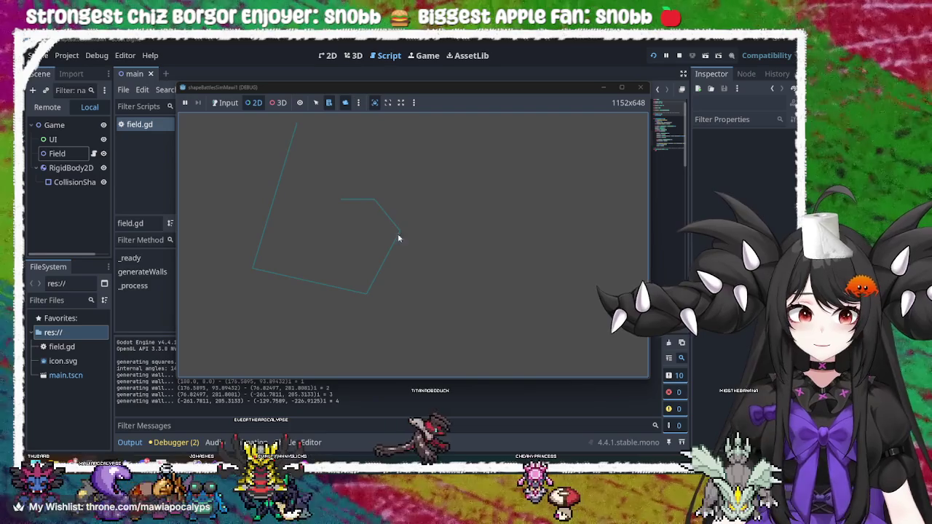
left_click(640, 87)
scroll(512, 258, "down", 5)
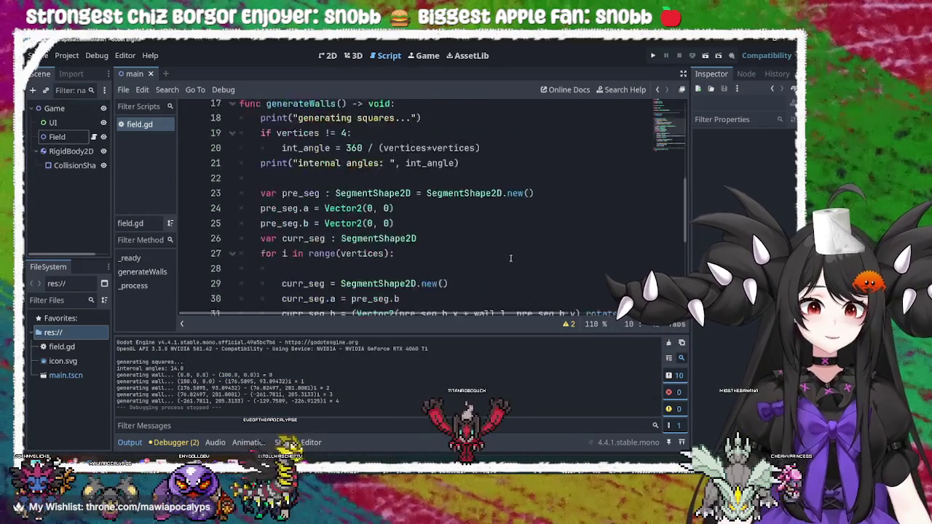
scroll(512, 258, "down", 5)
scroll(550, 177, "right", 4)
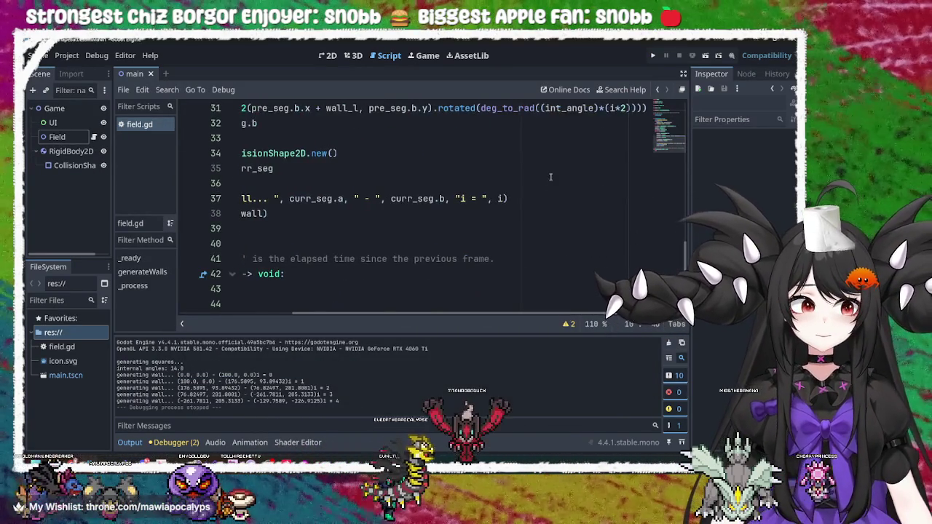
scroll(551, 176, "up", 4)
scroll(429, 307, "down", 2)
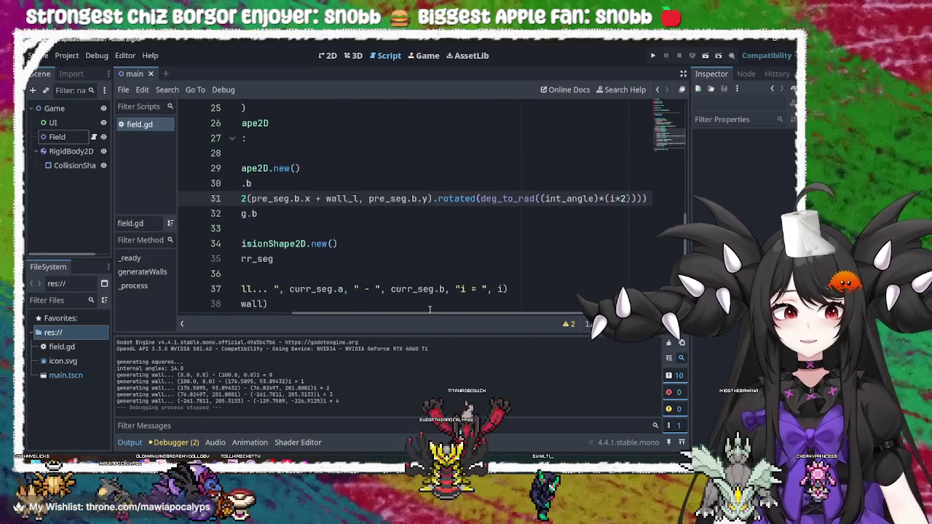
scroll(430, 307, "left", 4)
scroll(366, 296, "right", 2)
scroll(366, 296, "right", 2)
scroll(313, 269, "left", 4)
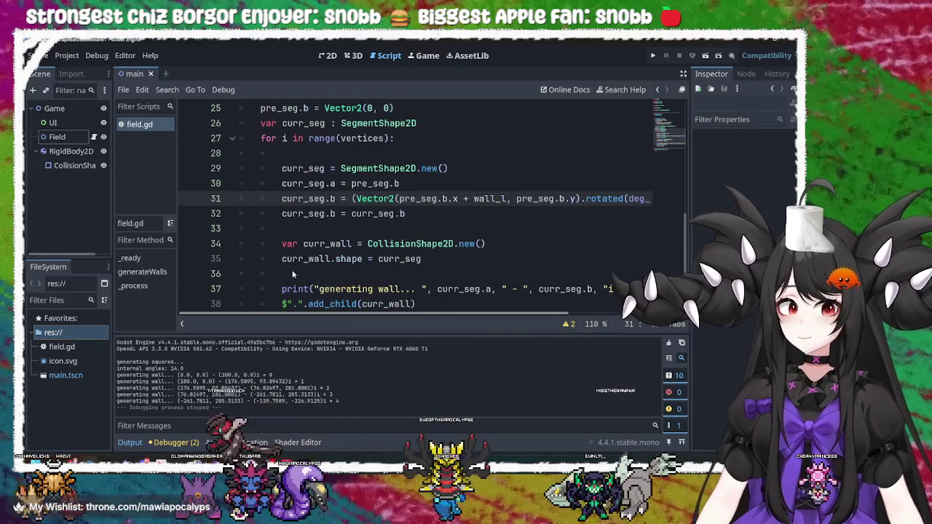
scroll(294, 274, "right", 3)
scroll(295, 274, "left", 3)
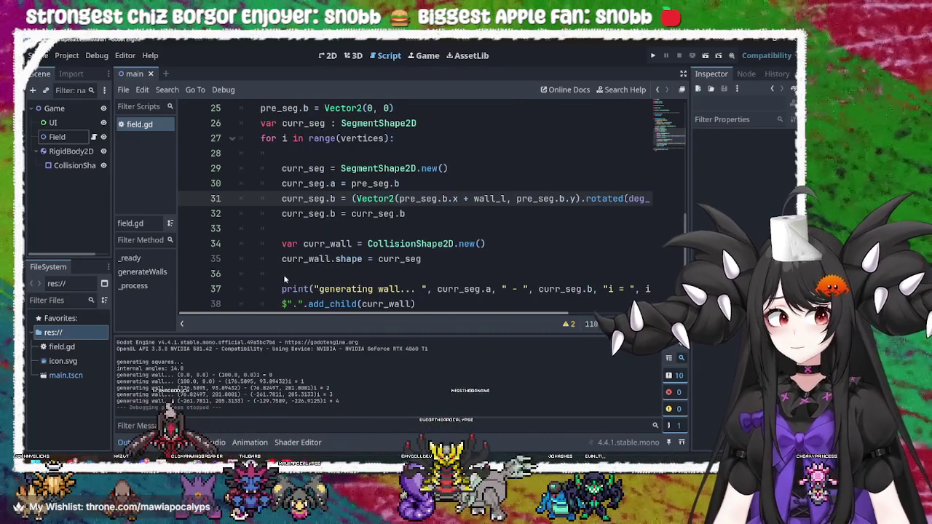
left_click(487, 212)
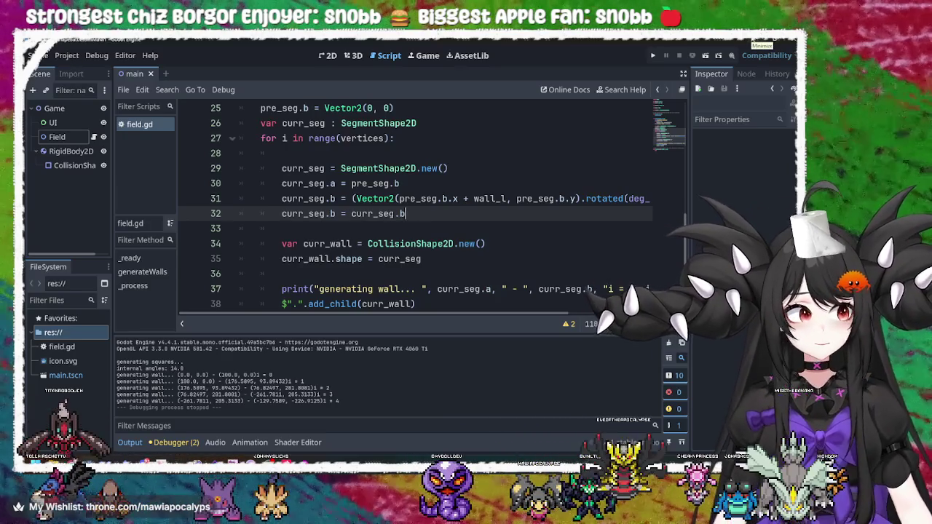
Step: Rerun the five-wall game, list the collision shapes at a wall, then stop it
left_click(652, 56)
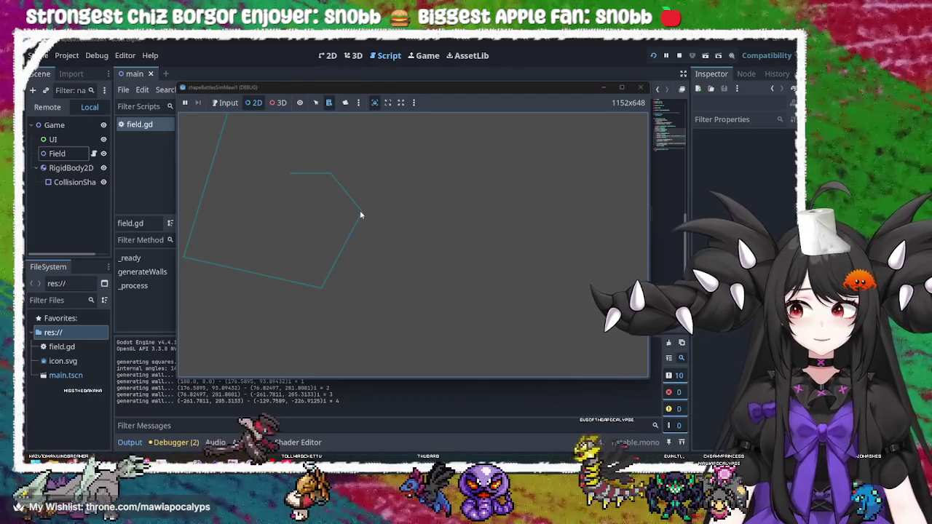
right_click(360, 214)
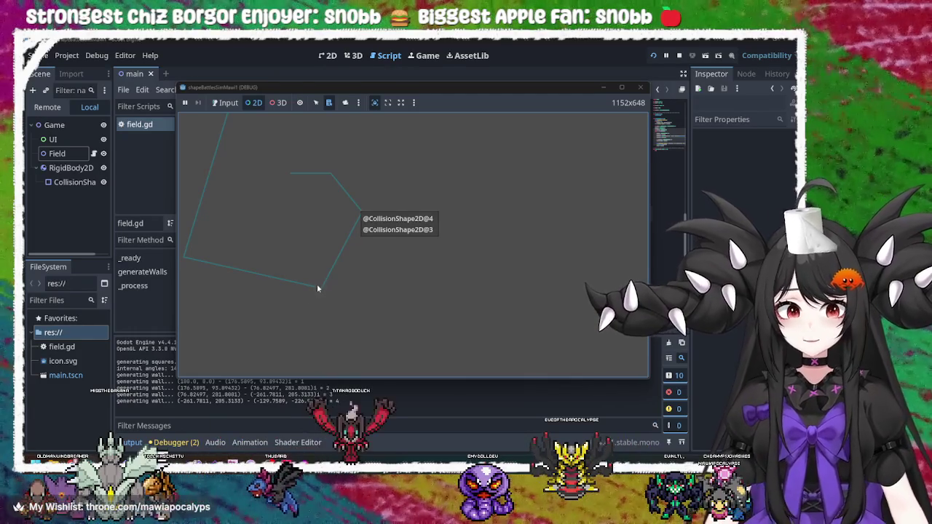
left_click(313, 285)
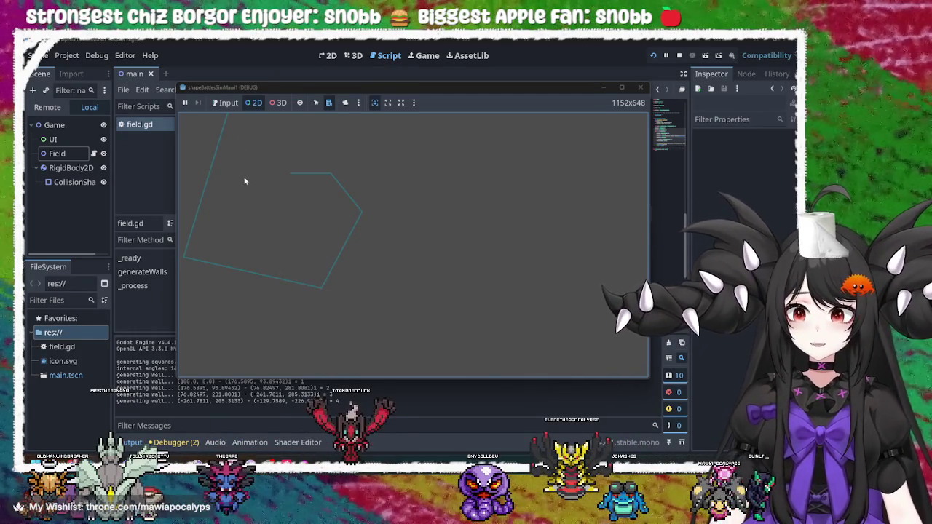
left_click(640, 89)
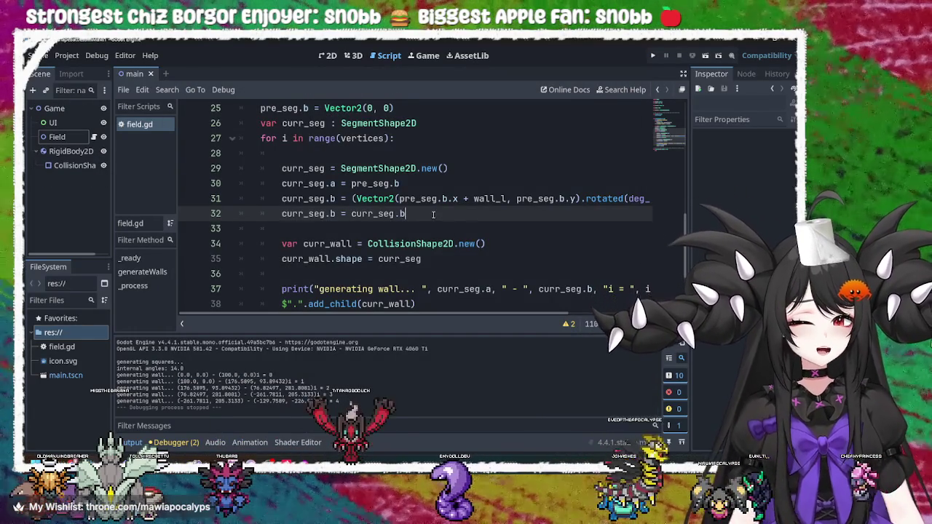
scroll(376, 316, "right", 3)
scroll(376, 316, "left", 3)
key("alt+Tab")
scroll(384, 197, "down", 5)
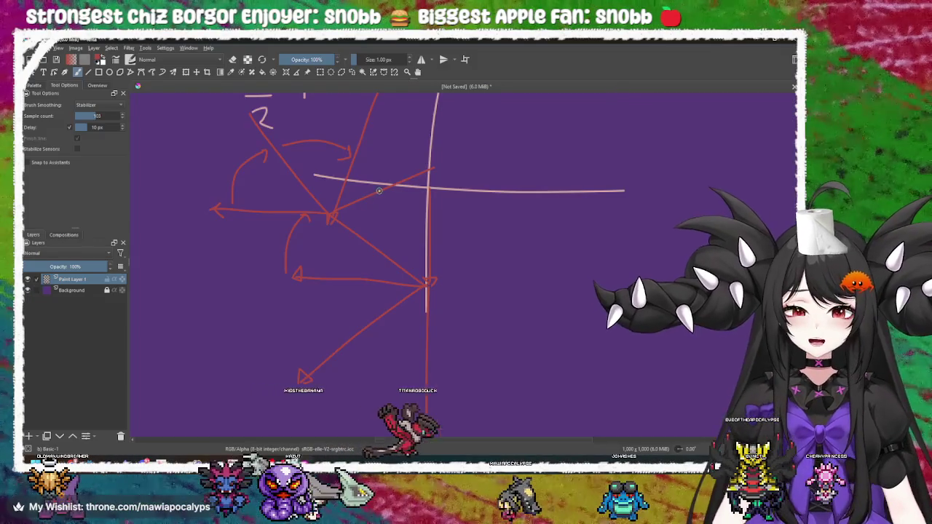
scroll(384, 197, "up", 3)
scroll(447, 236, "up", 3)
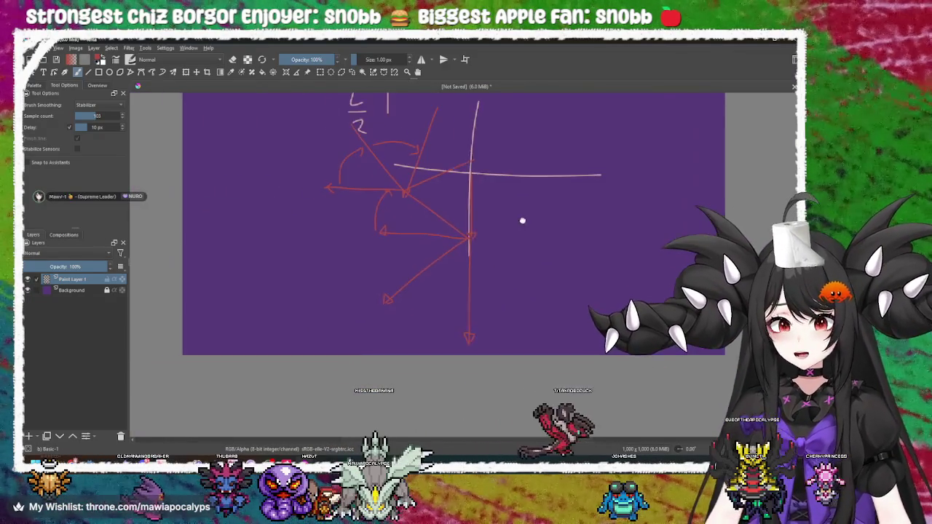
mouse_move(384, 230)
left_mouse_down()
mouse_move(402, 240)
mouse_move(340, 243)
mouse_move(437, 271)
mouse_move(415, 275)
mouse_move(437, 204)
left_mouse_up()
mouse_move(401, 239)
left_mouse_down()
mouse_move(425, 230)
mouse_move(396, 250)
left_mouse_up()
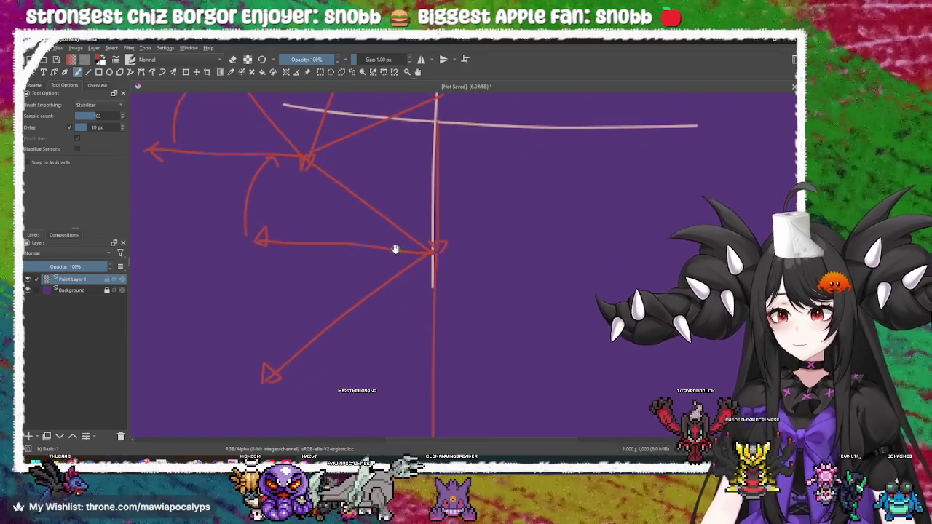
key("alt+Tab")
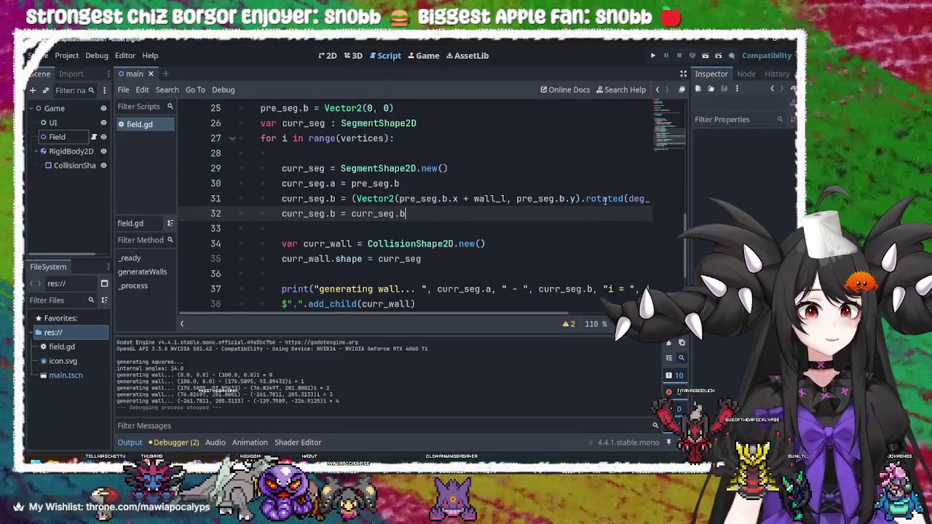
Step: Open the Vector2 reference from 'rotated' on line 31 and follow its Vector math tutorial link
mouse_move(605, 201)
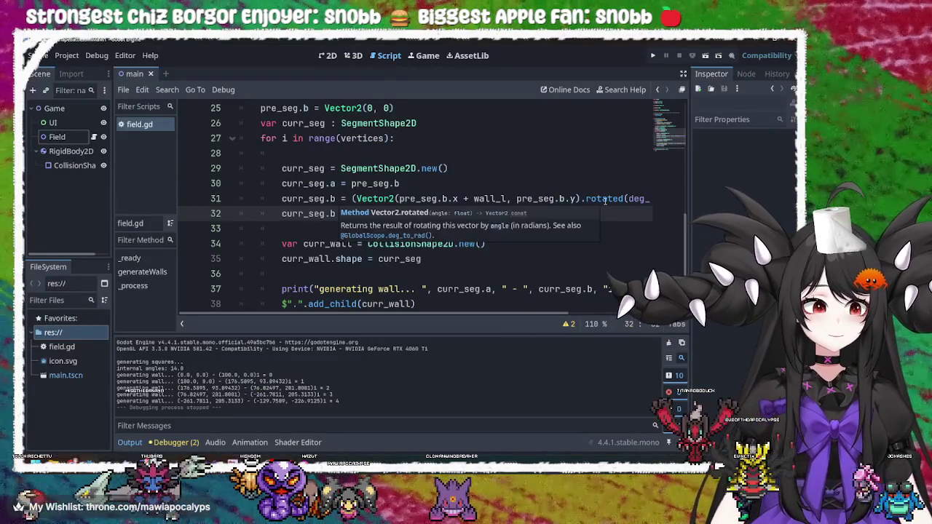
left_click(495, 214)
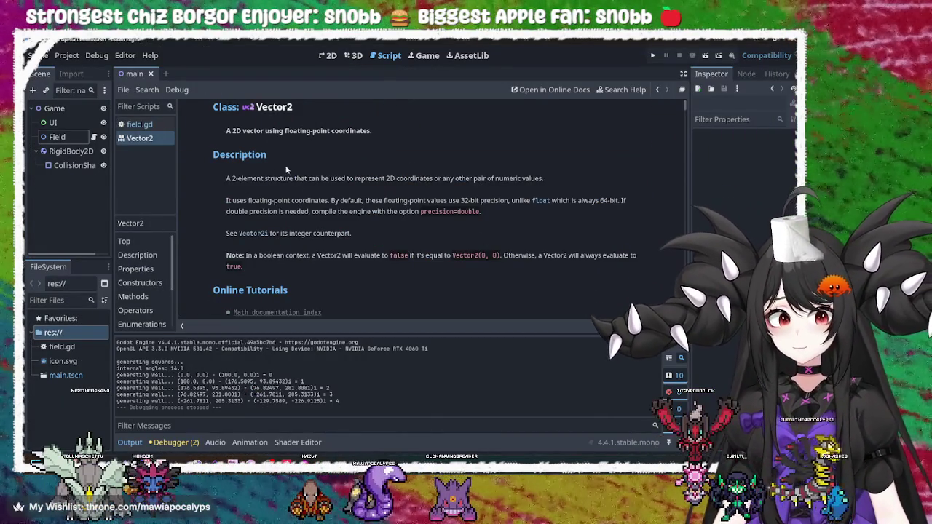
scroll(305, 206, "down", 3)
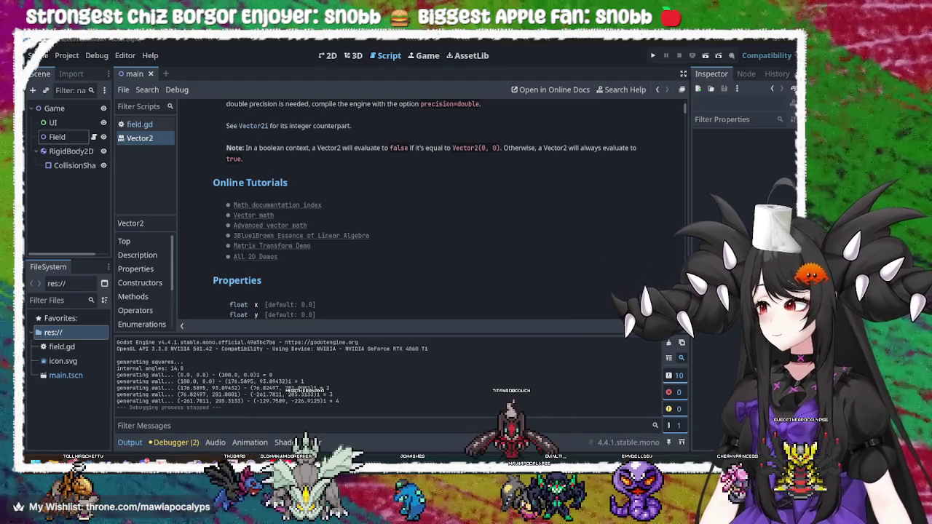
left_click(253, 215)
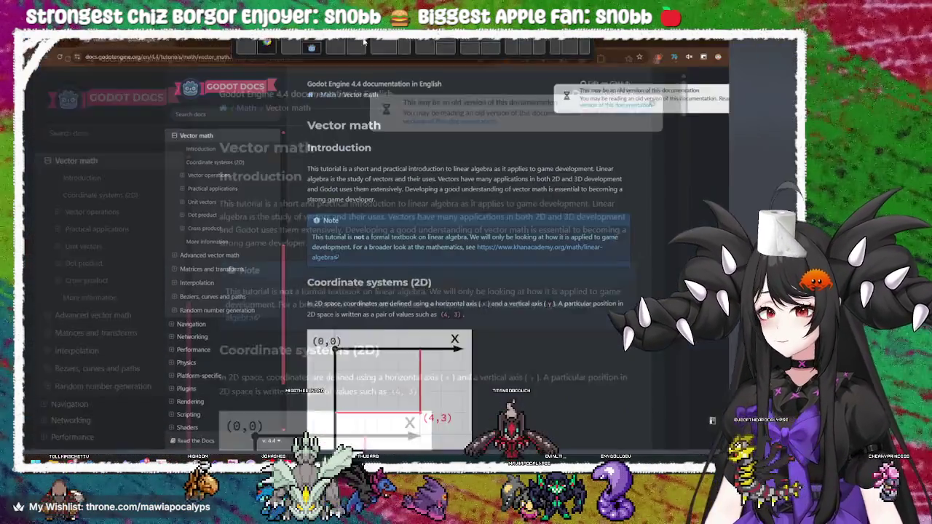
Step: Scroll the Vector math tutorial past Coordinate systems to the Adding vectors (2, 5) + (3, 1) example
scroll(498, 306, "down", 3)
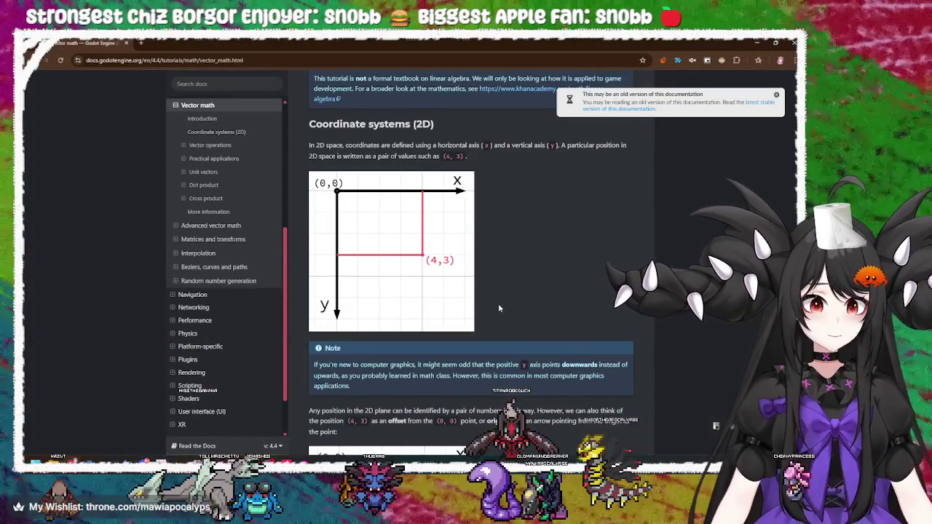
scroll(499, 308, "down", 1)
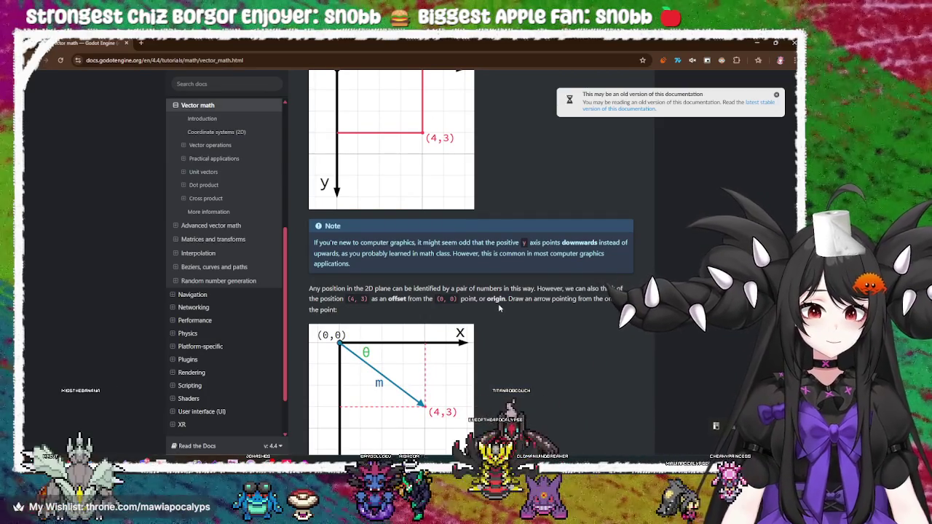
scroll(499, 308, "down", 6)
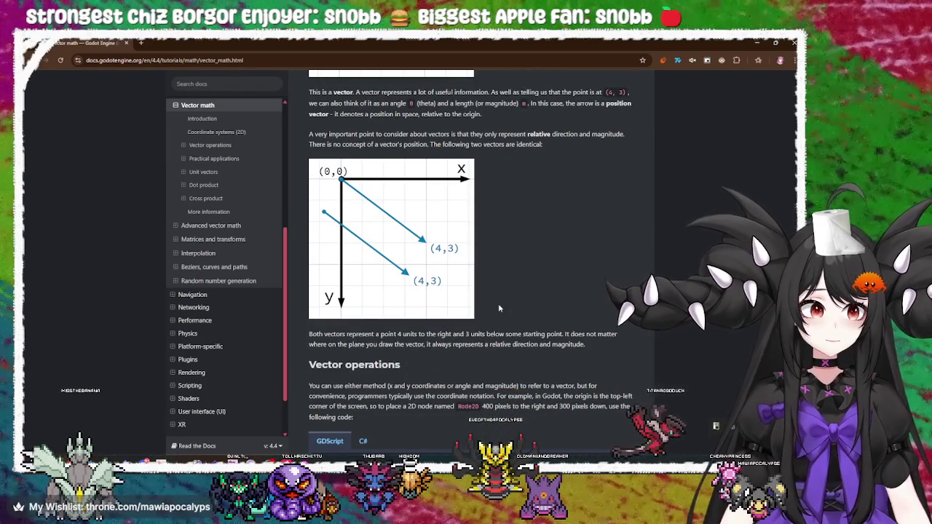
scroll(499, 308, "down", 3)
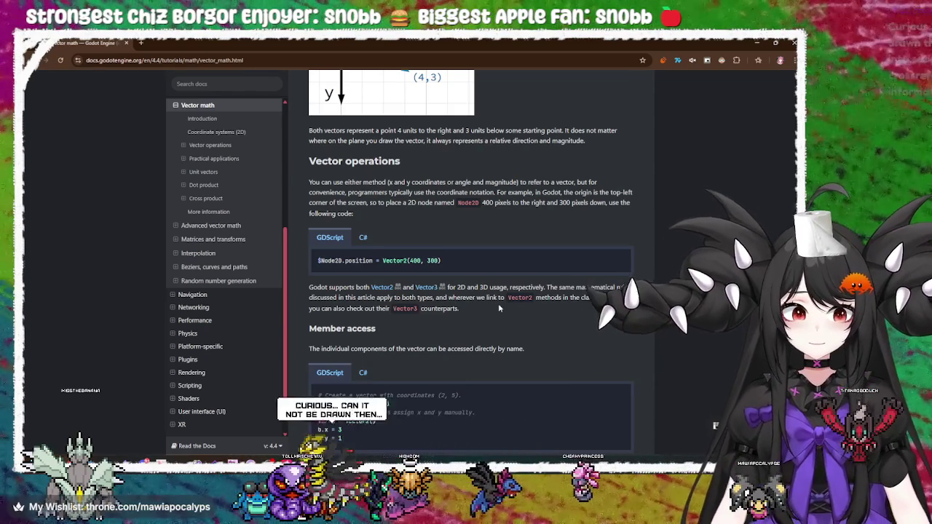
scroll(499, 309, "down", 1)
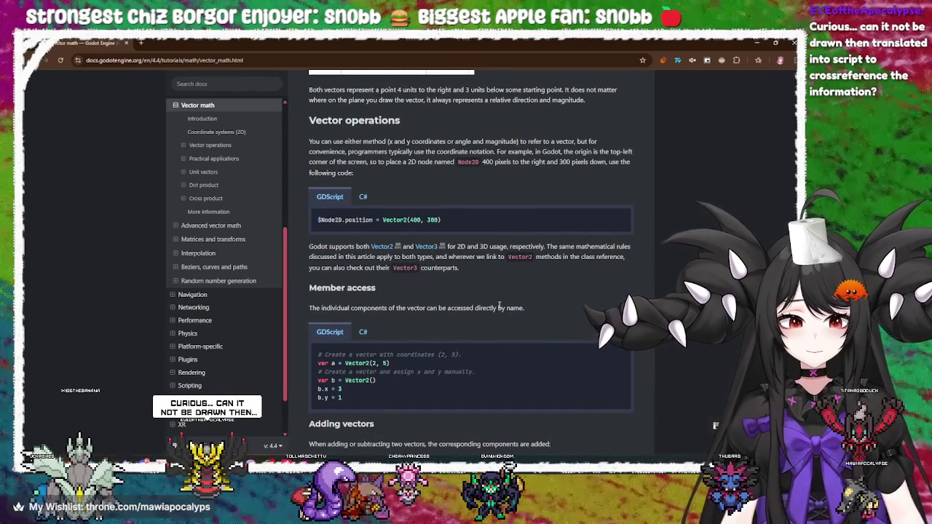
scroll(499, 305, "down", 3)
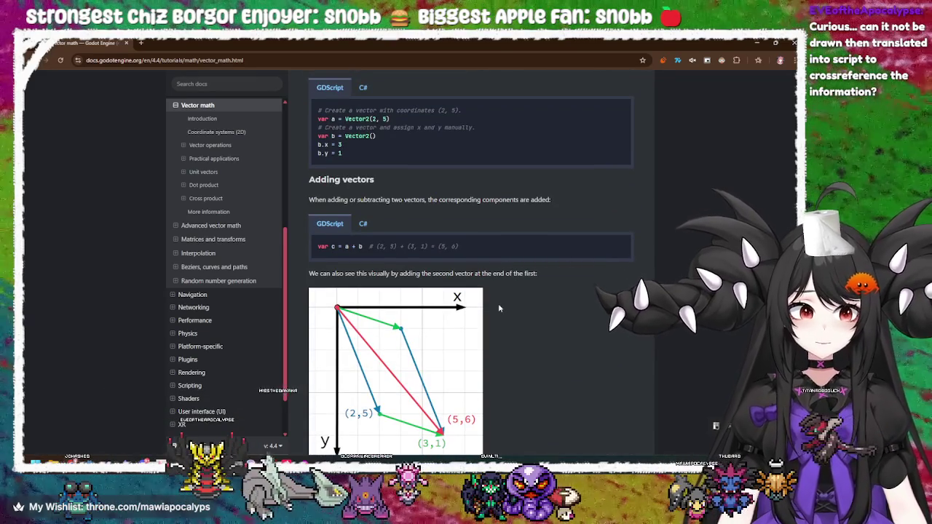
scroll(499, 308, "down", 1)
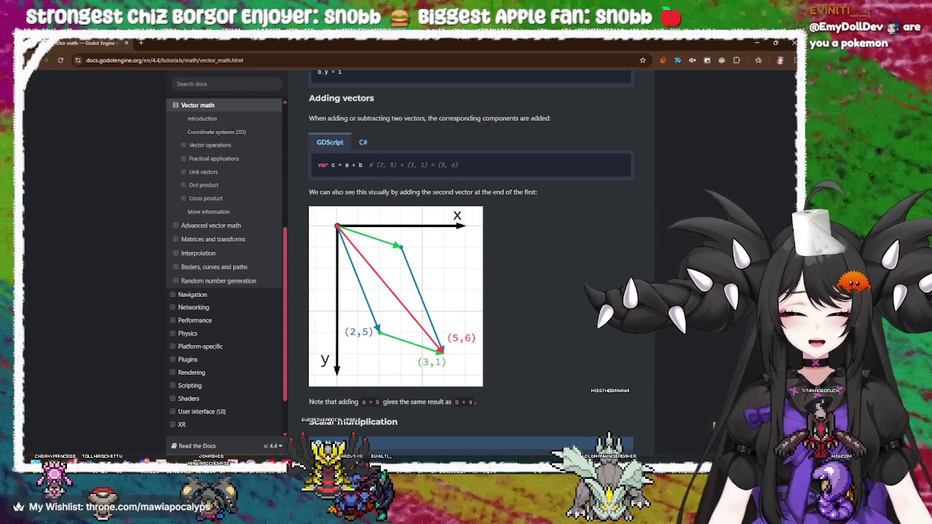
key("alt+Tab")
scroll(449, 277, "down", 2)
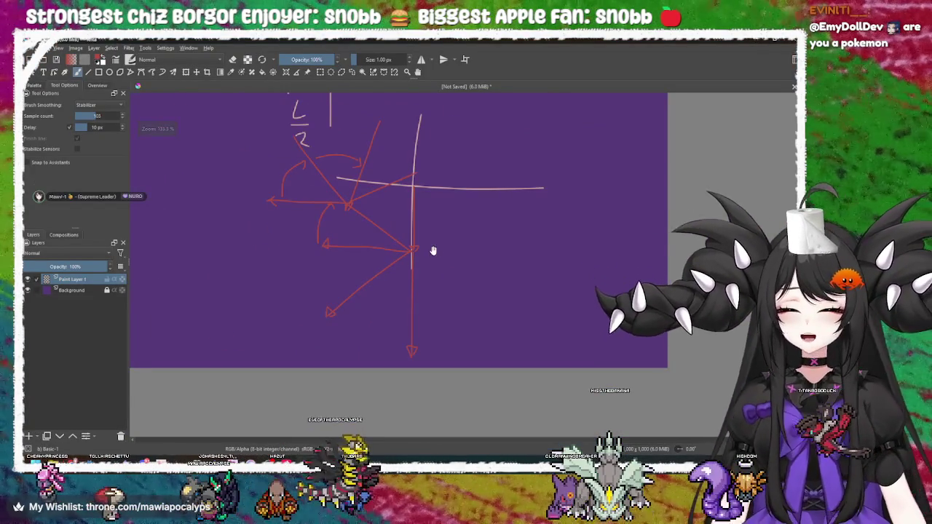
scroll(429, 262, "up", 1)
scroll(406, 260, "left", 4)
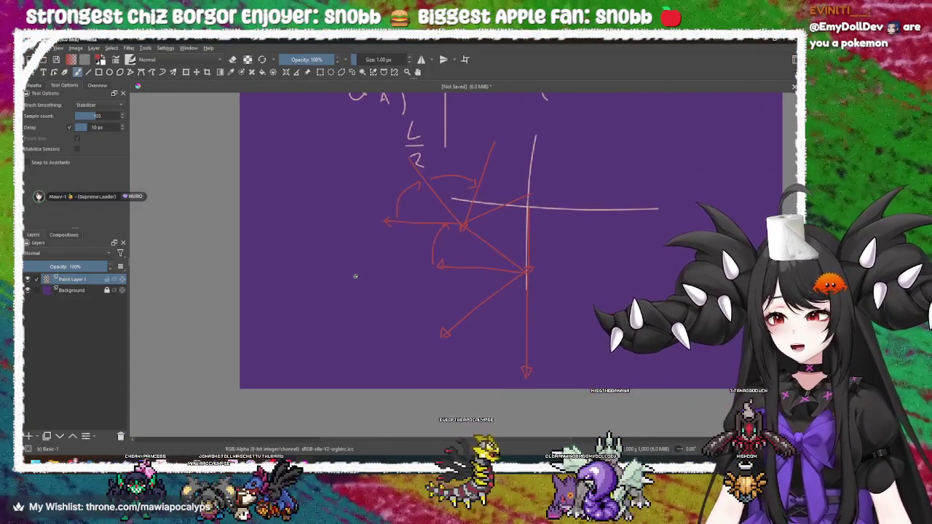
scroll(452, 264, "up", 5)
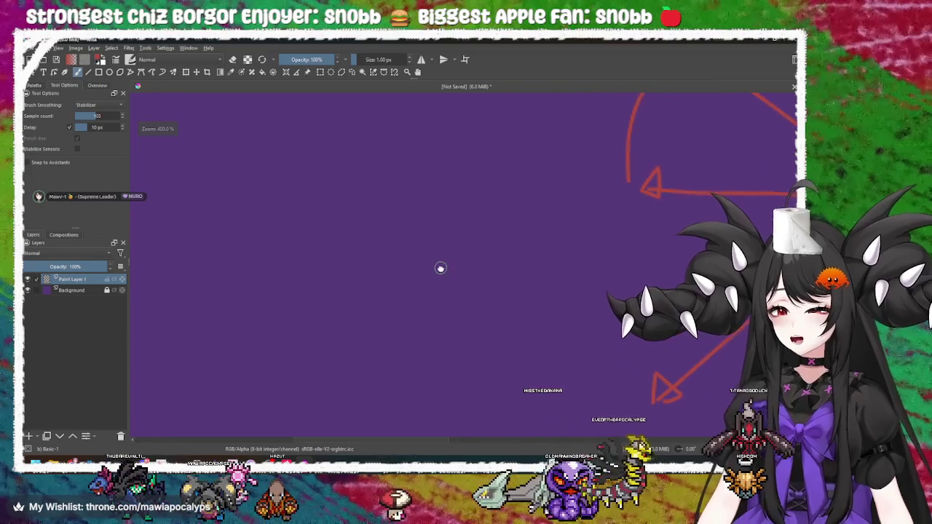
scroll(410, 265, "left", 1)
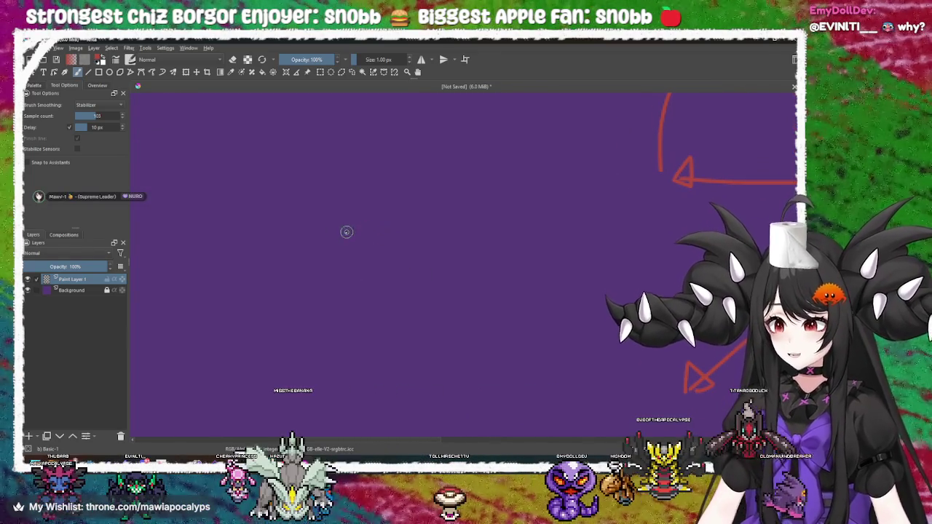
scroll(401, 255, "down", 3)
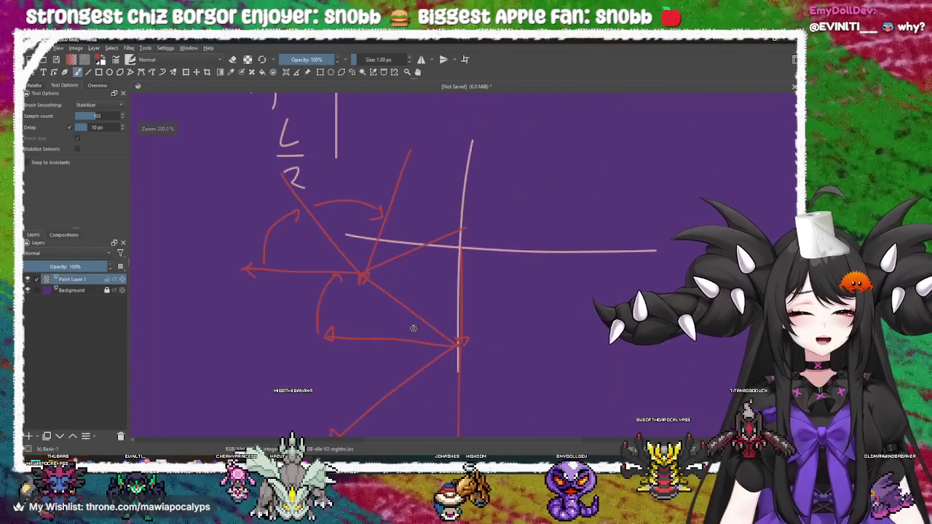
scroll(411, 336, "down", 3)
scroll(411, 336, "right", 2)
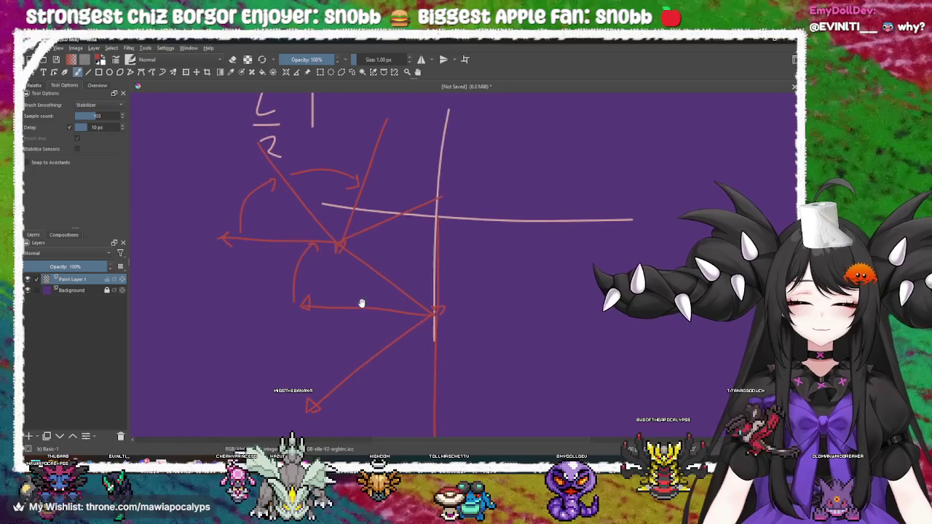
scroll(371, 301, "down", 2)
scroll(371, 301, "right", 1)
mouse_move(360, 274)
left_mouse_down()
mouse_move(374, 277)
mouse_move(365, 267)
mouse_move(333, 287)
mouse_move(345, 266)
mouse_move(395, 292)
mouse_move(474, 302)
mouse_move(347, 287)
mouse_move(408, 291)
mouse_move(389, 286)
mouse_move(410, 283)
left_mouse_up()
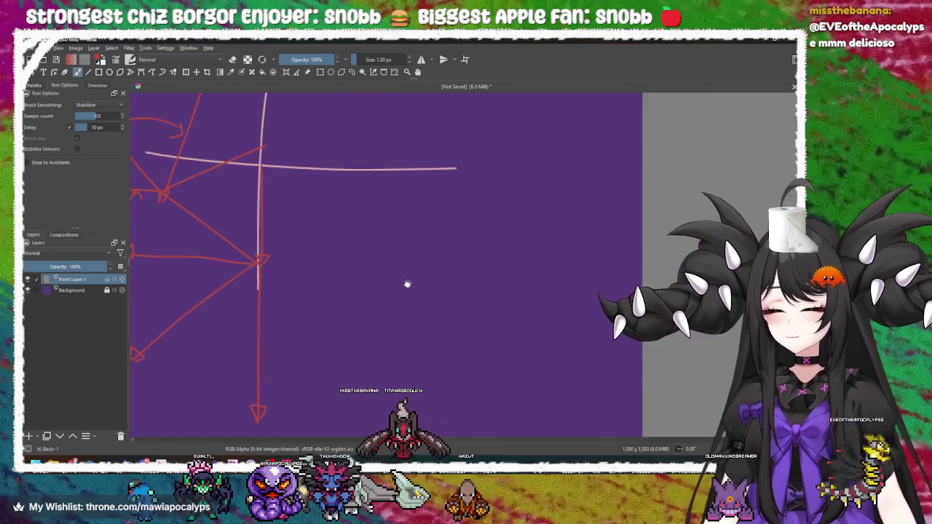
scroll(415, 281, "up", 4)
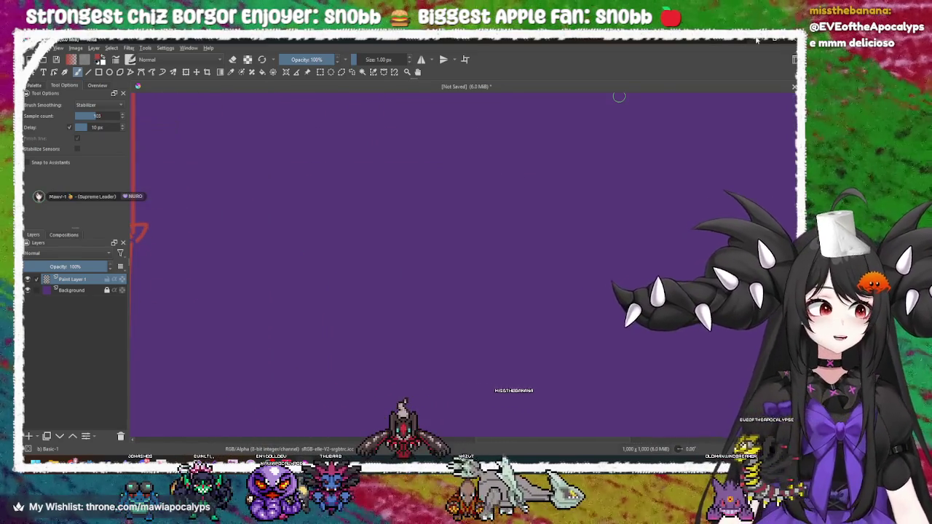
Step: Return to the Vector math docs page and keep reading further down
key("alt+Tab")
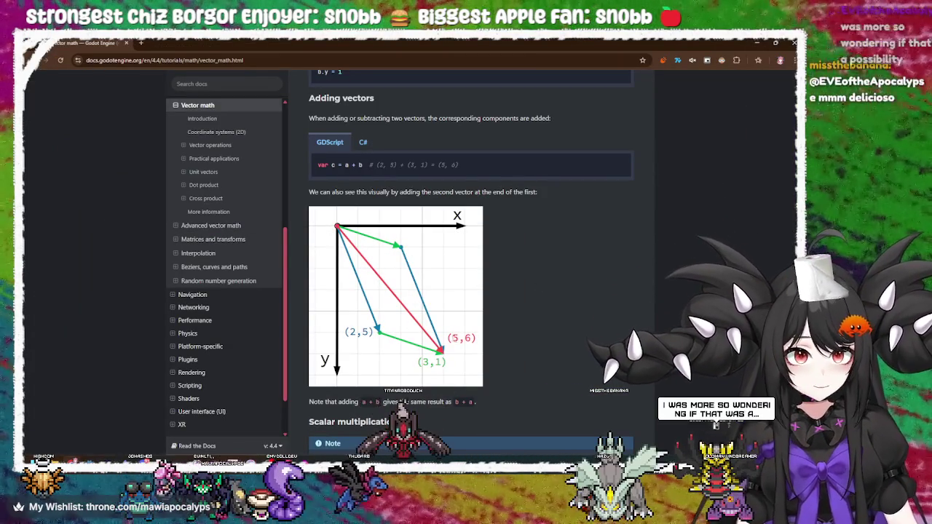
scroll(586, 312, "down", 3)
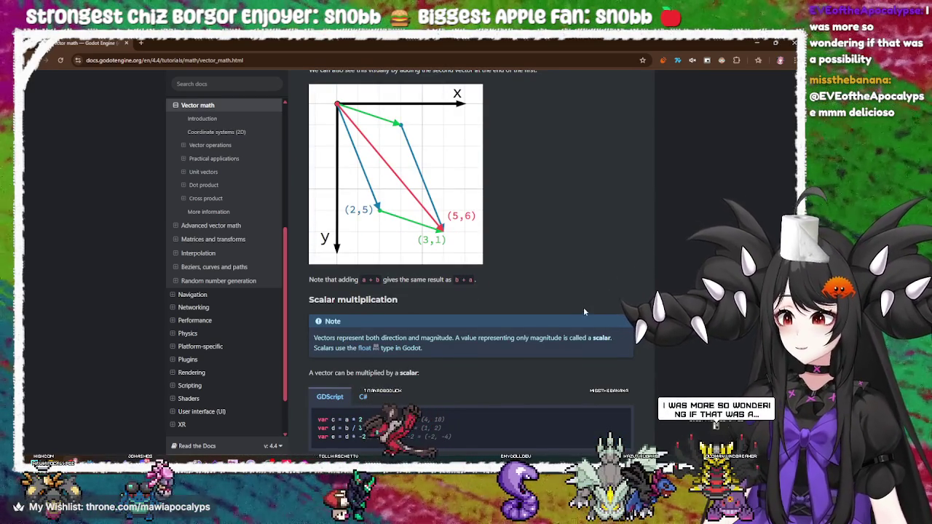
scroll(583, 306, "down", 4)
scroll(582, 298, "down", 4)
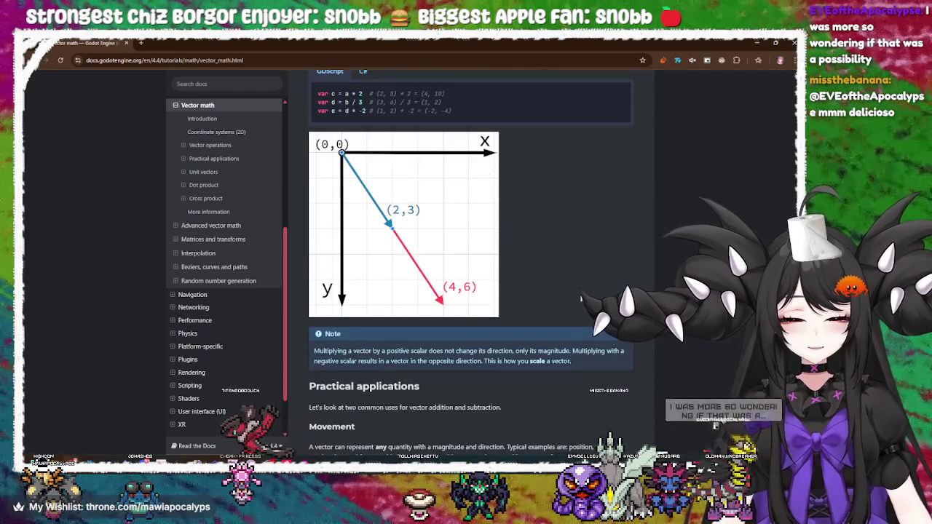
scroll(581, 299, "up", 4)
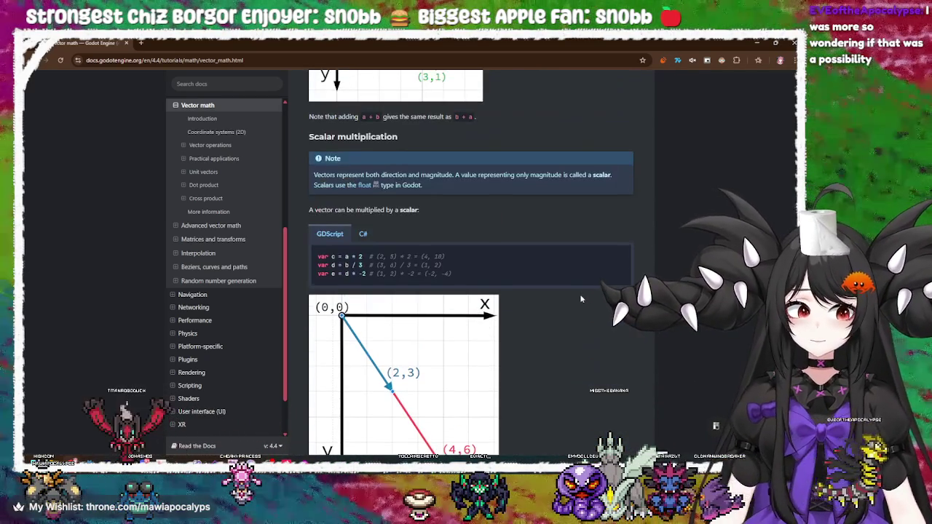
scroll(582, 298, "down", 5)
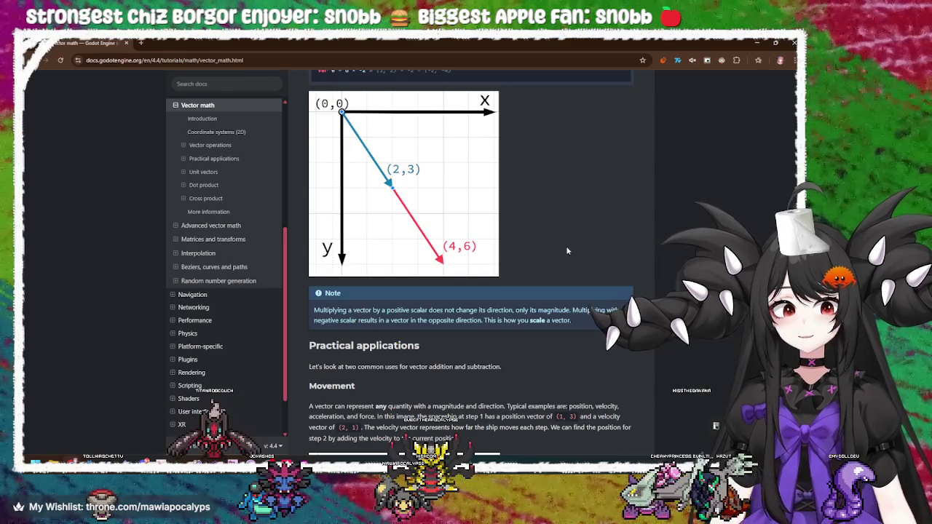
Step: Reach Unit vectors > Normalization, select 'normalized' in its example, then return to Godot's Vector2 reference
scroll(568, 250, "down", 1)
scroll(568, 251, "down", 4)
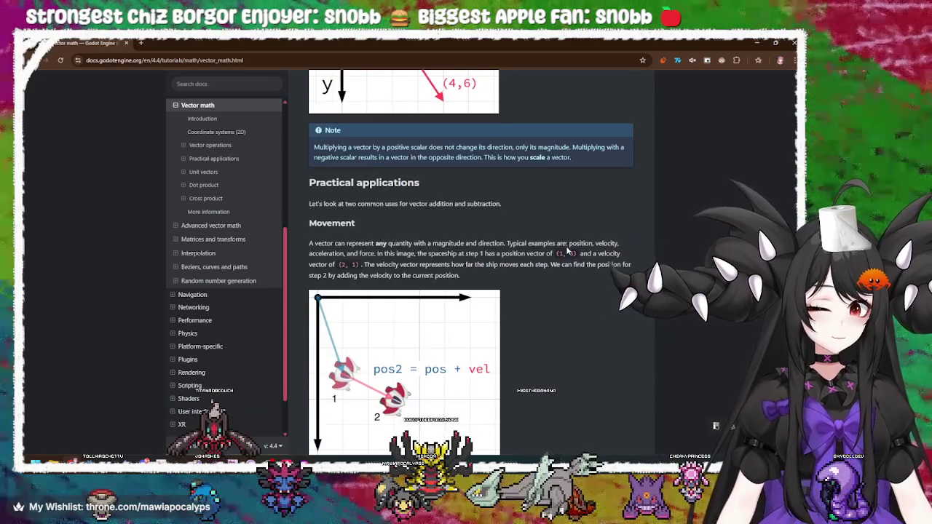
scroll(567, 251, "up", 1)
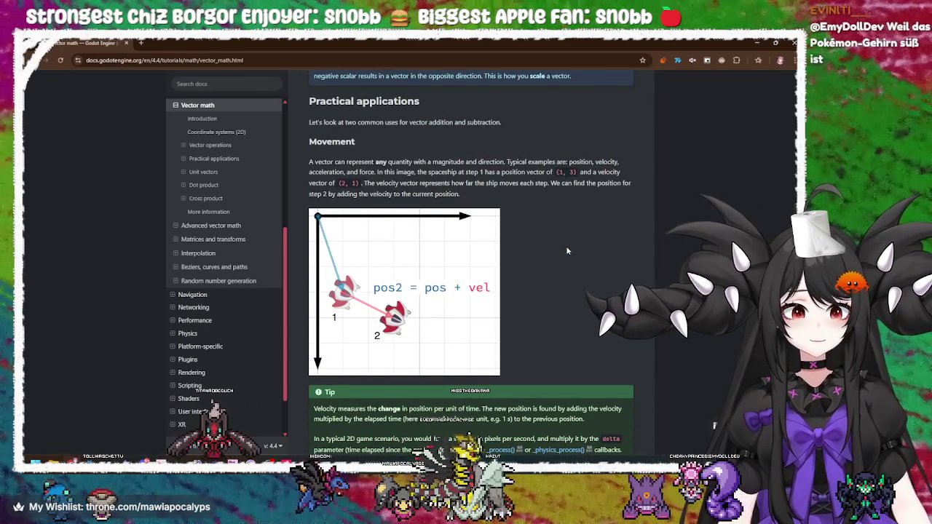
scroll(567, 250, "up", 2)
scroll(568, 251, "down", 5)
scroll(567, 250, "down", 3)
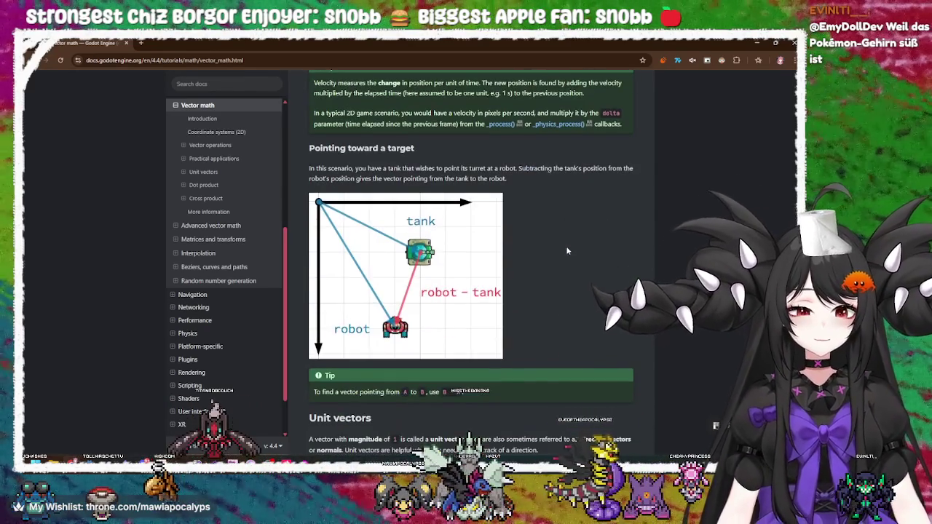
scroll(567, 251, "down", 2)
scroll(568, 251, "down", 3)
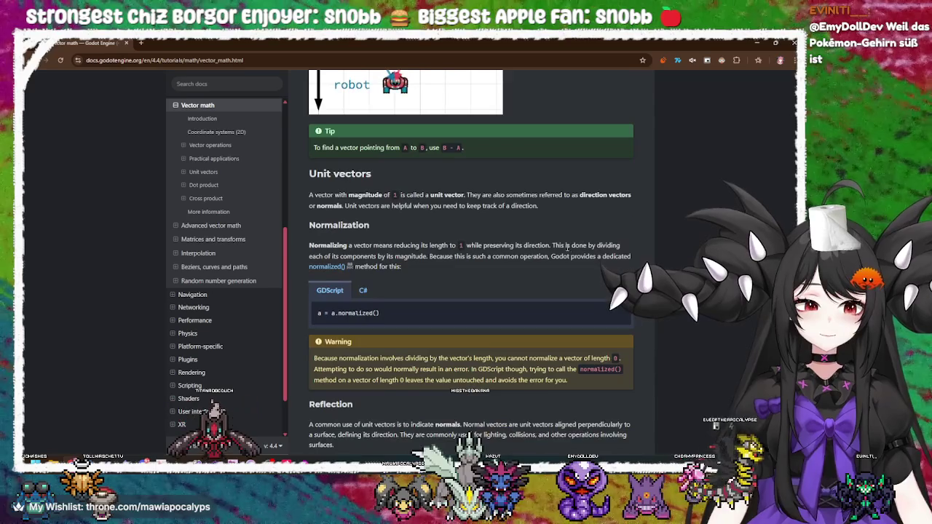
scroll(567, 249, "down", 1)
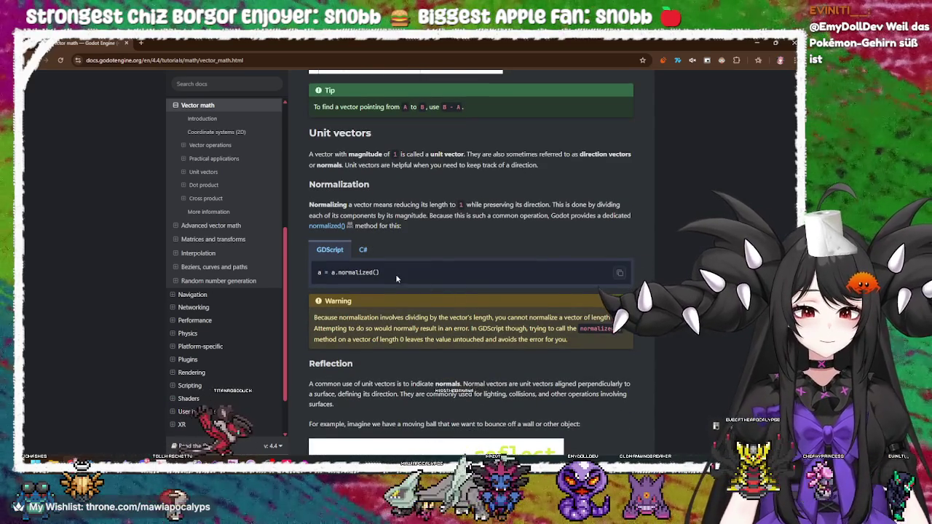
double_click(356, 272)
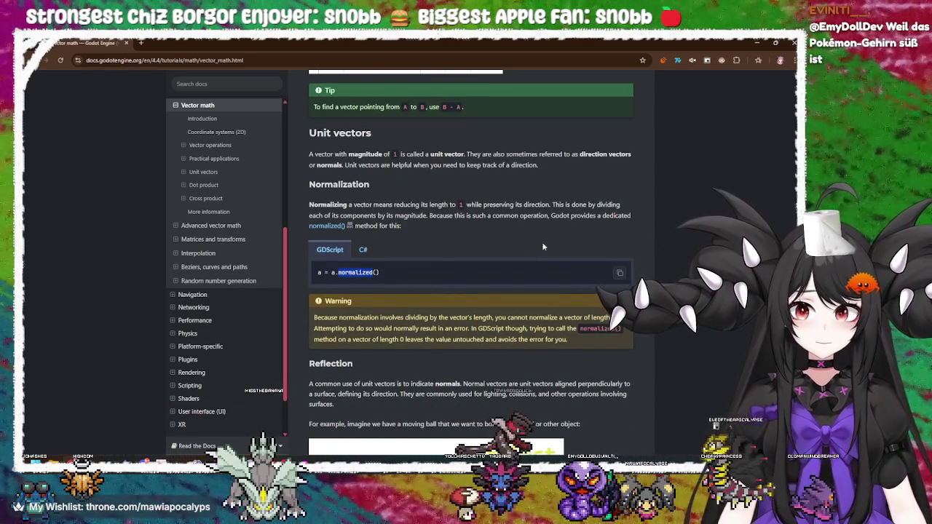
key("alt+Tab")
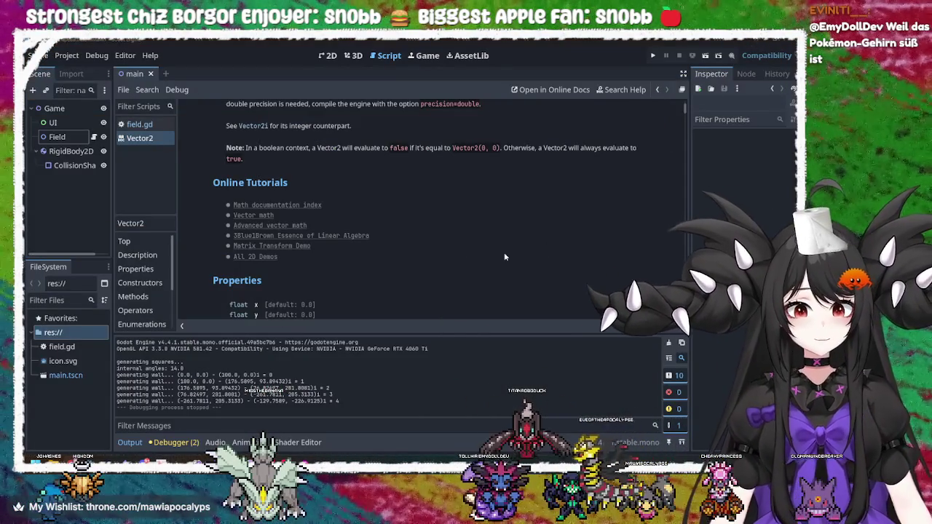
Step: Return to field.gd and place the caret after curr_seg.b at the end of line 32
key("alt+Tab")
key("alt+Tab")
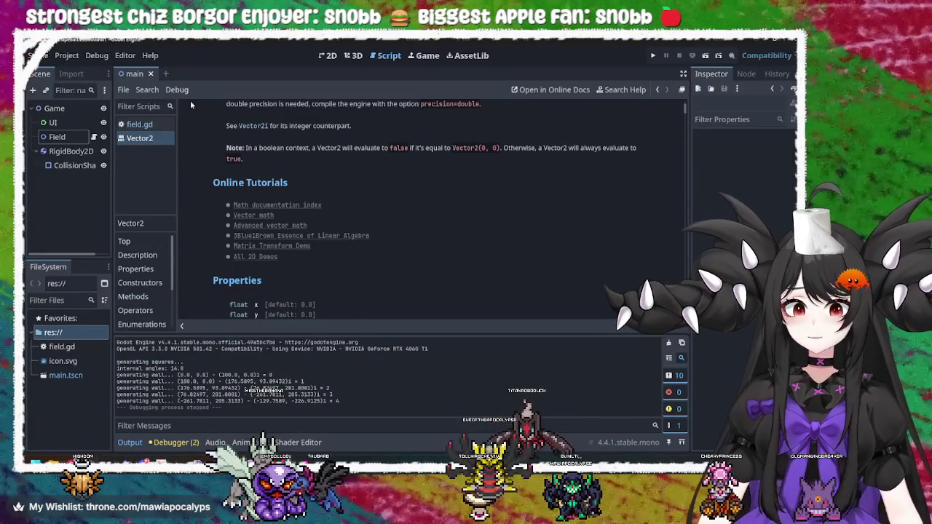
left_click(139, 125)
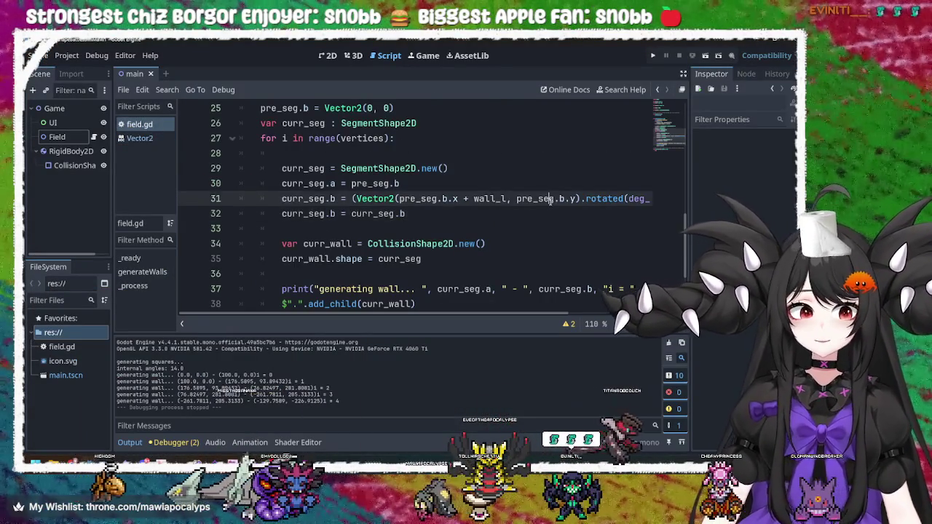
left_click(431, 218)
type(".")
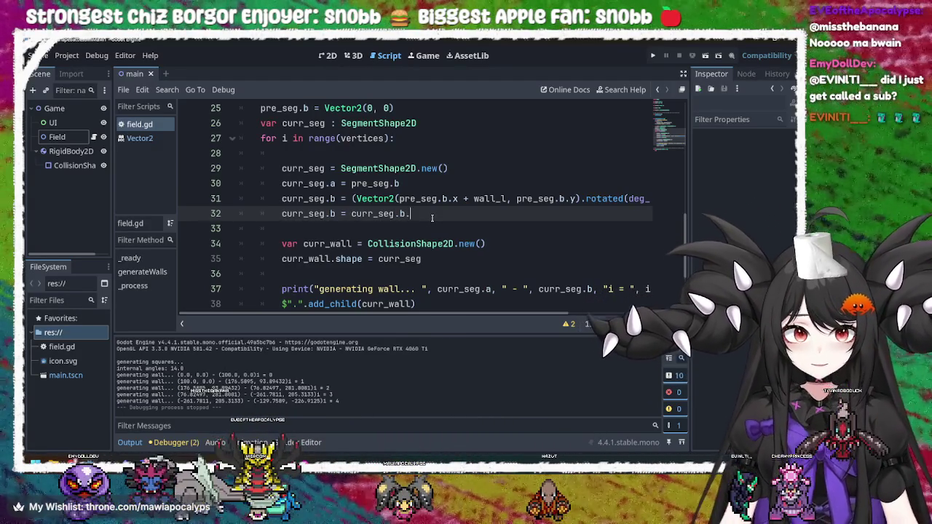
key("BackSpace")
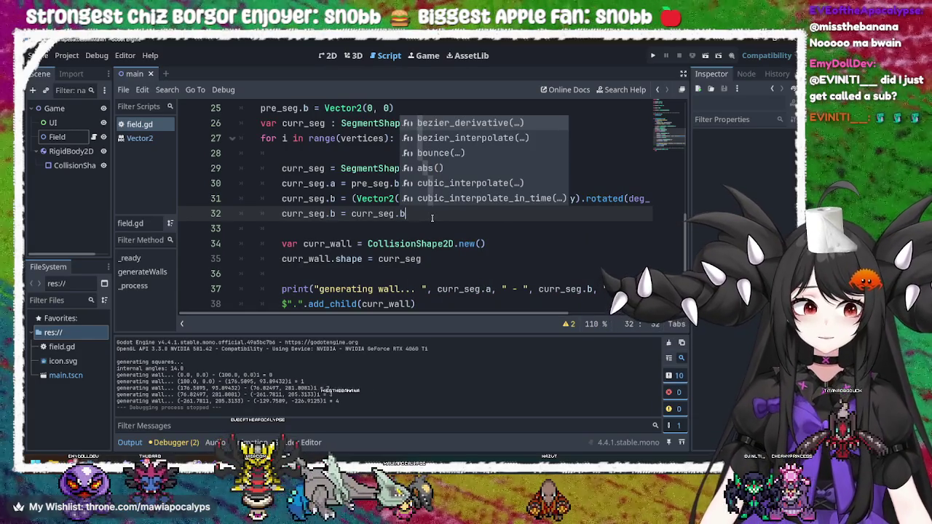
left_click(614, 198)
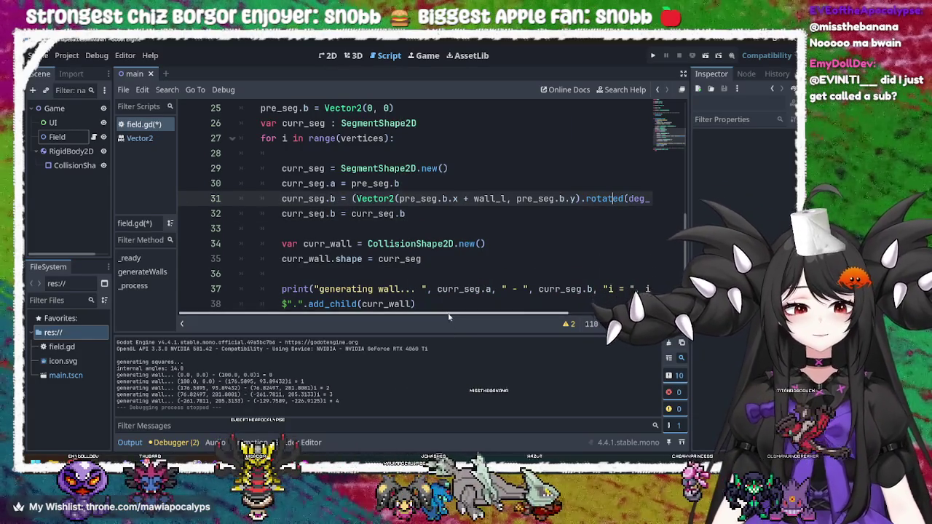
left_click_drag(496, 314, 599, 311)
scroll(418, 220, "left", 5)
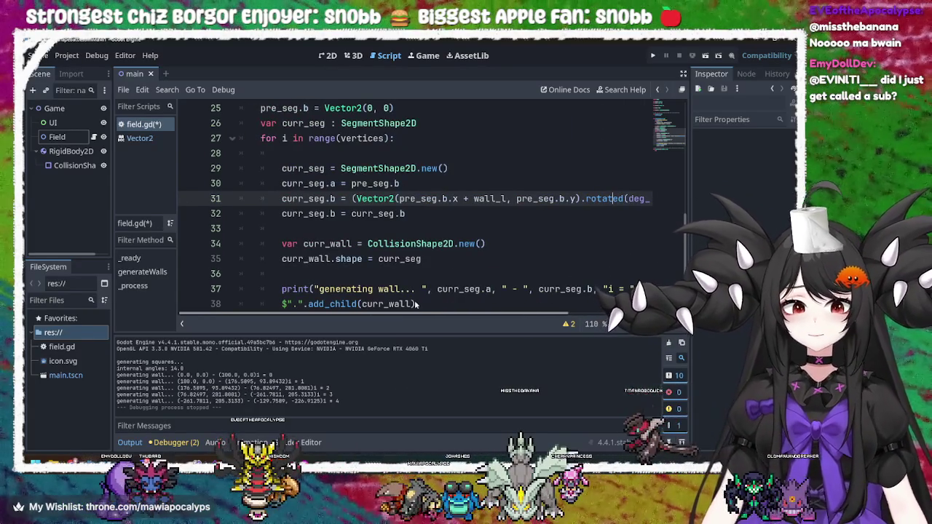
left_click(419, 216)
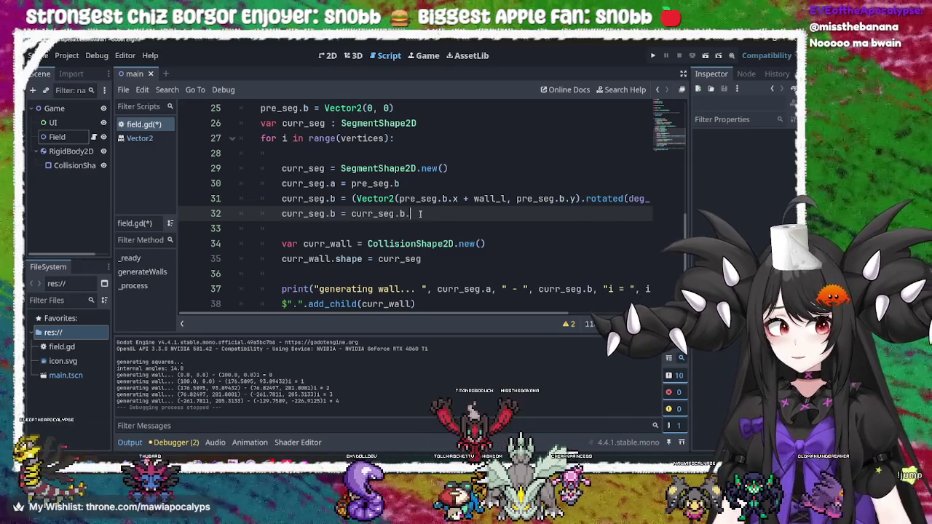
Step: Complete line 32 as curr_seg.b = curr_seg.b.normalized() * wall_l
type(".norma")
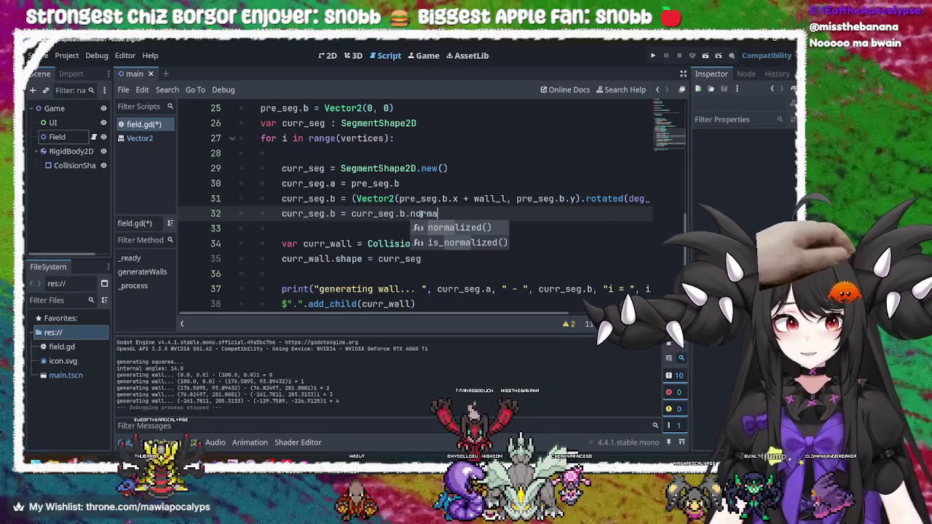
key("Return")
mouse_move(421, 214)
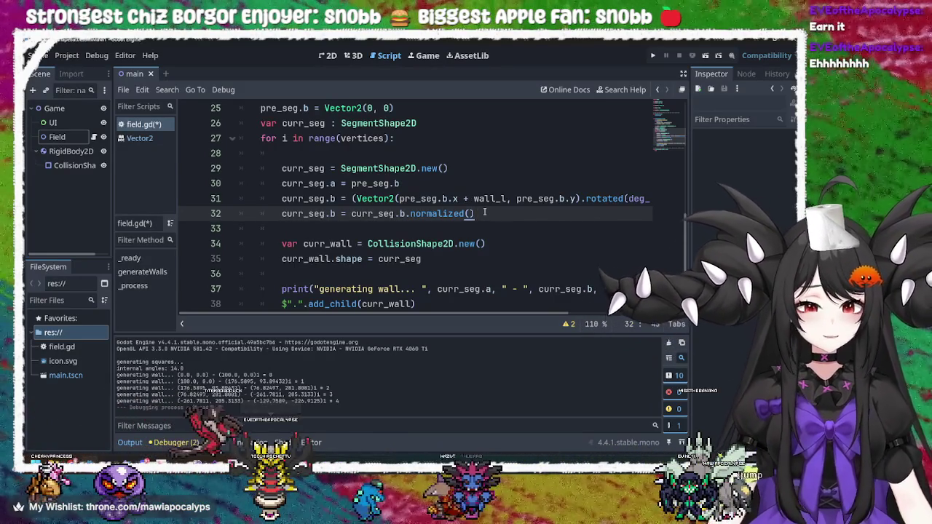
type(".")
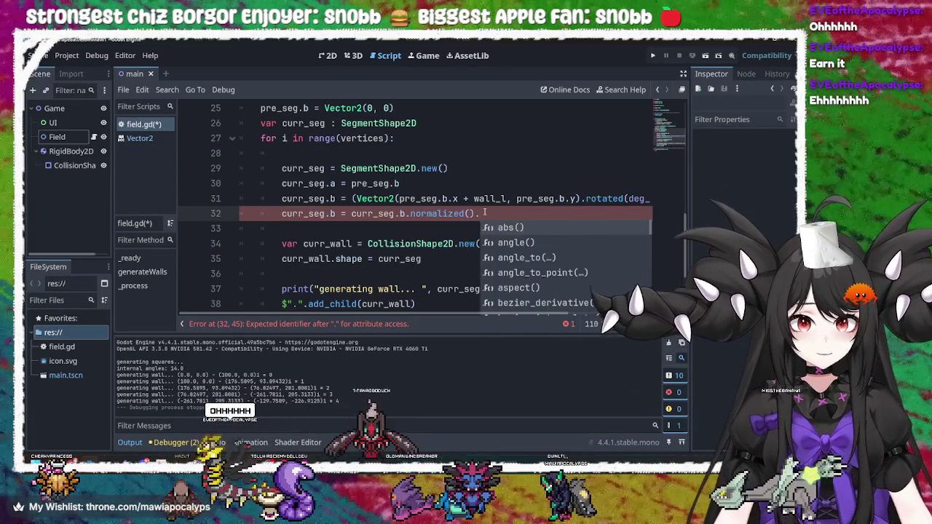
key("BackSpace")
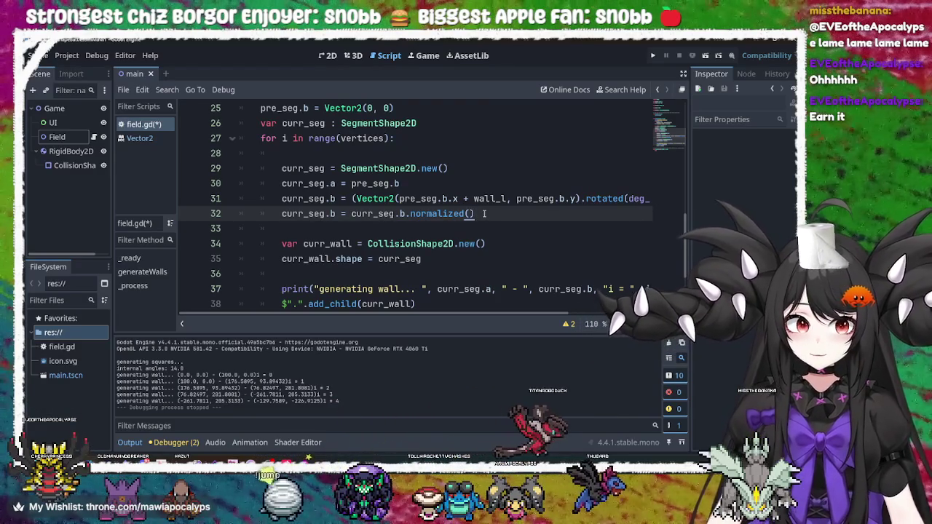
type("#")
type("wall")
type("_")
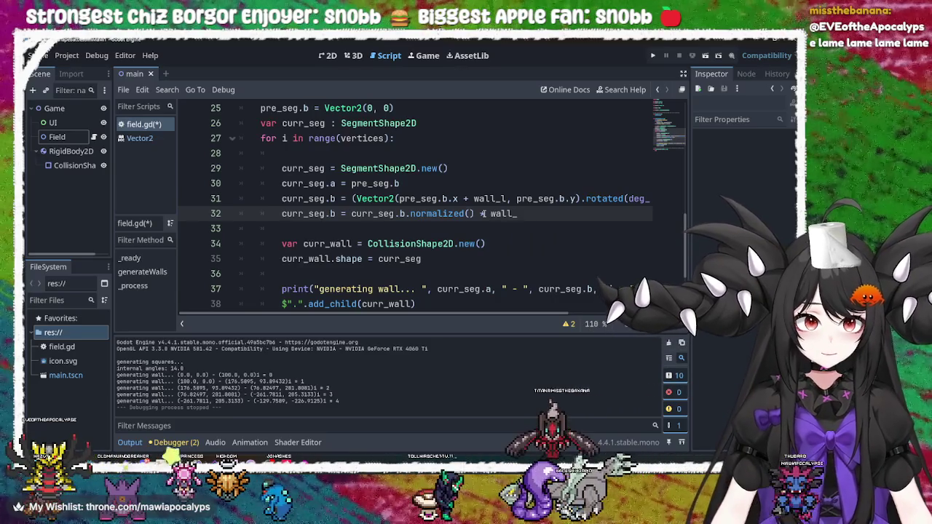
type("l")
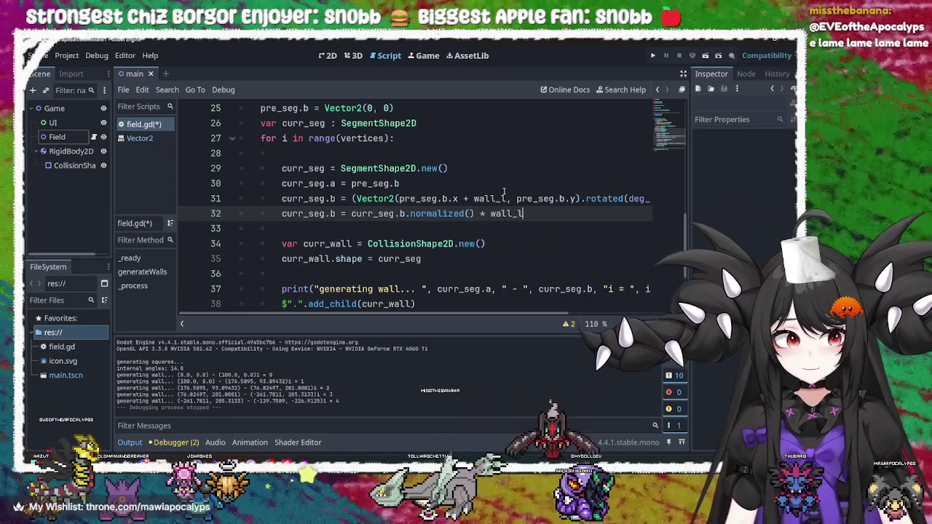
left_click(517, 198)
mouse_move(519, 198)
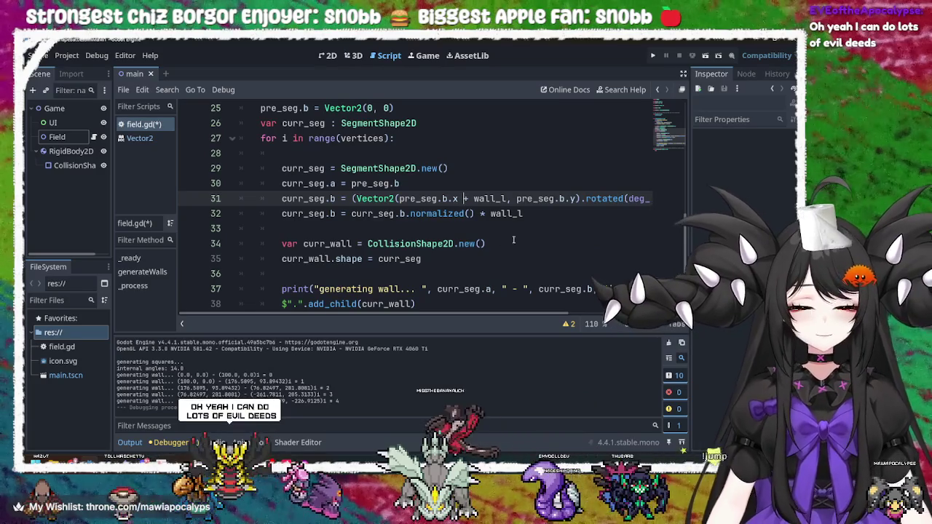
left_click(548, 210)
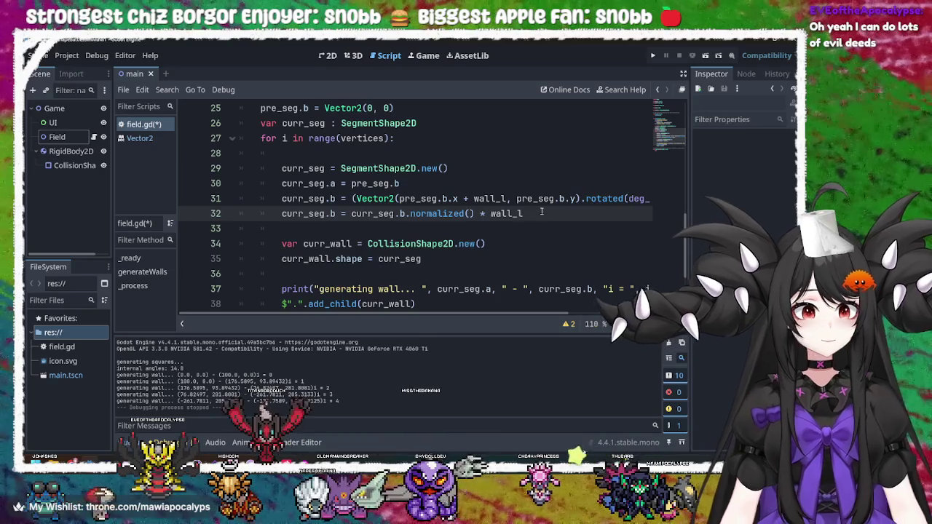
mouse_move(498, 315)
left_mouse_down()
mouse_move(627, 315)
mouse_move(465, 311)
mouse_move(525, 314)
left_mouse_up()
Step: Run the project to check the normalized wall outline, then close the game window
left_click(653, 55)
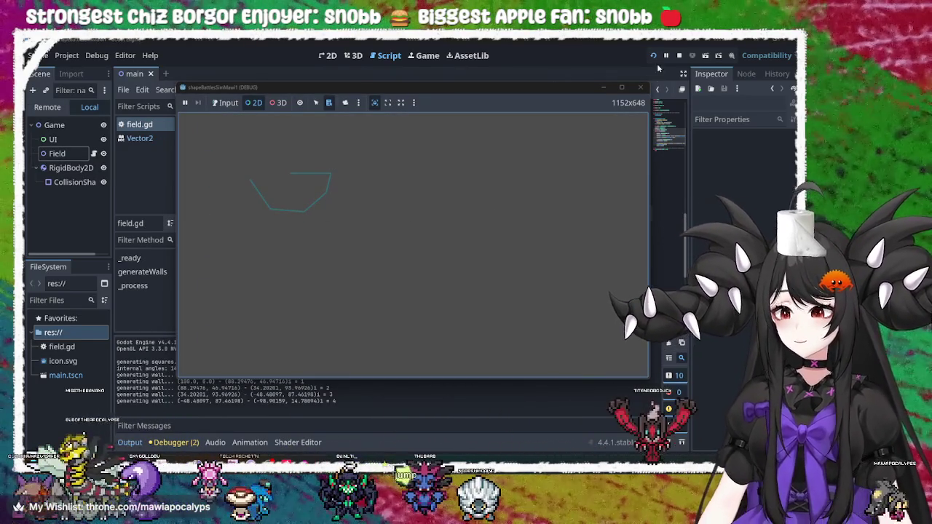
left_click(639, 89)
left_click(639, 88)
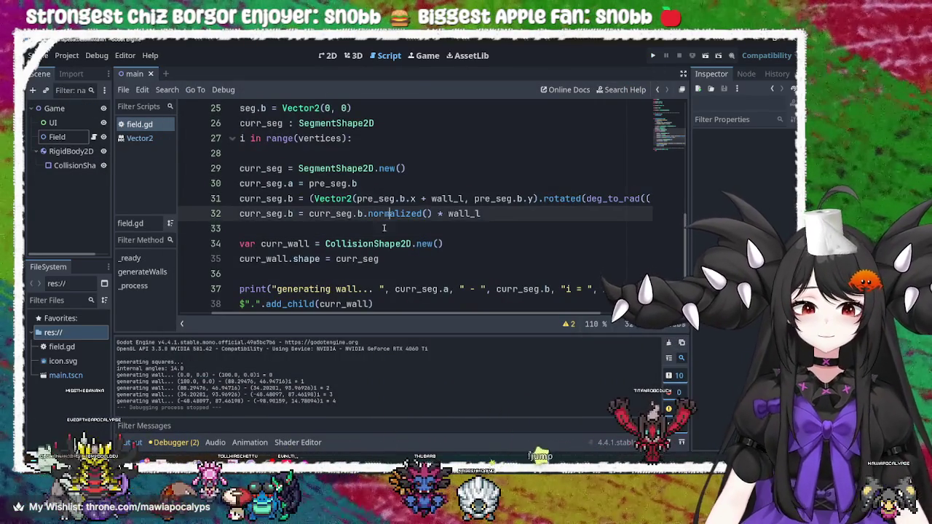
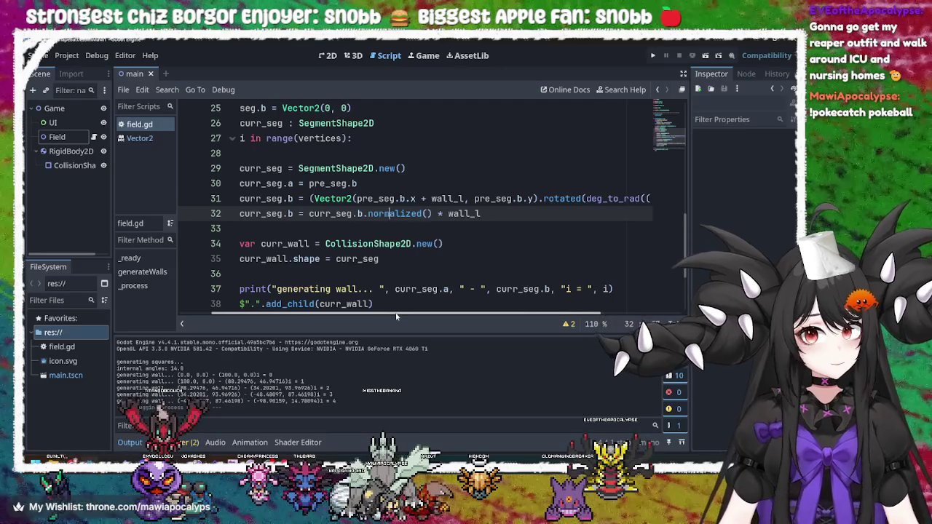
Step: Test-run the wall generation, stop the game, and return to the vertices line at the top of field.gd
left_click(654, 57)
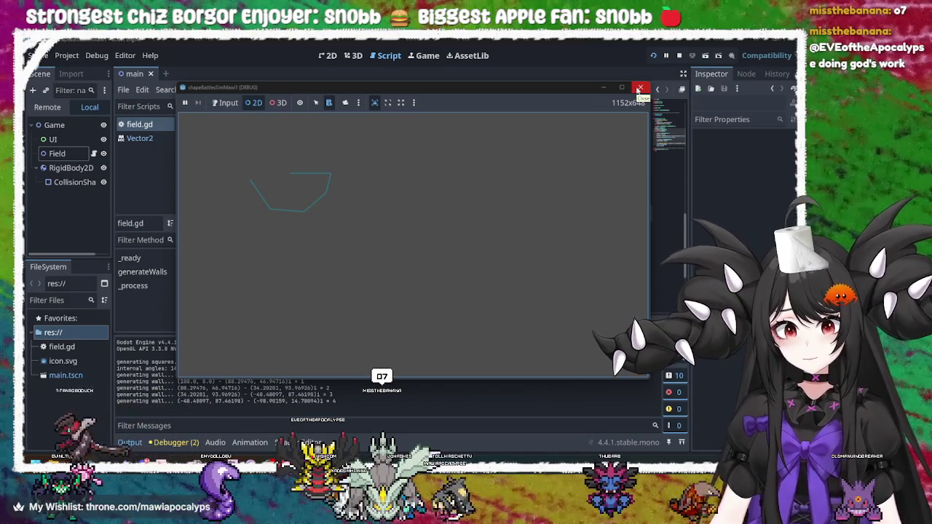
left_click(639, 89)
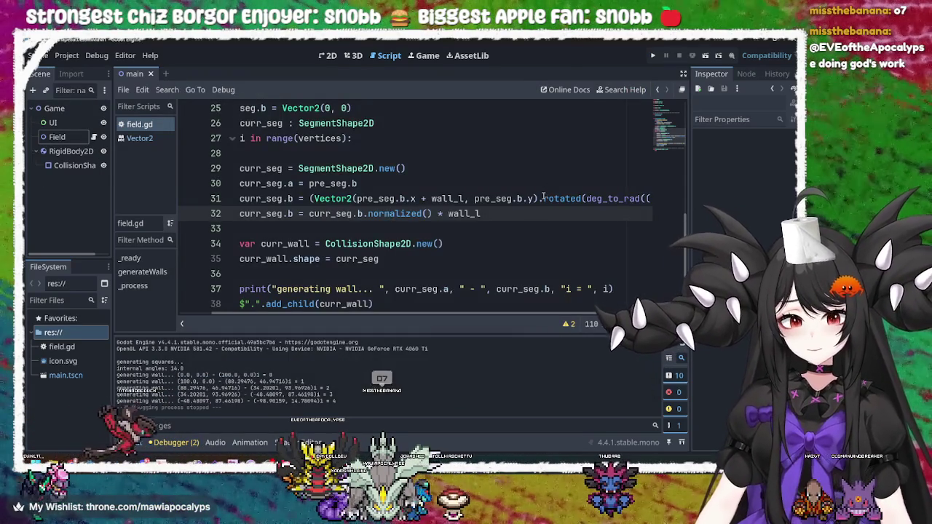
left_click_drag(495, 314, 615, 315)
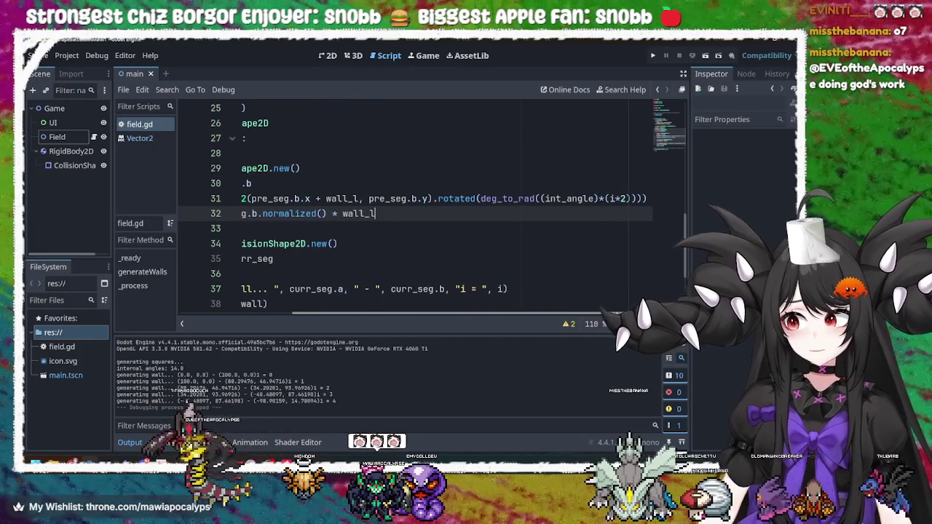
left_click_drag(615, 314, 455, 301)
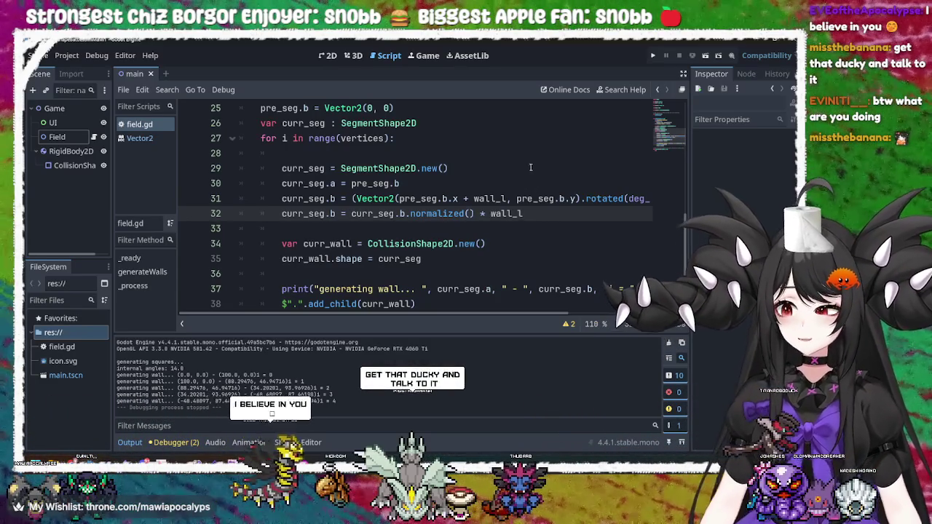
scroll(380, 197, "up", 8)
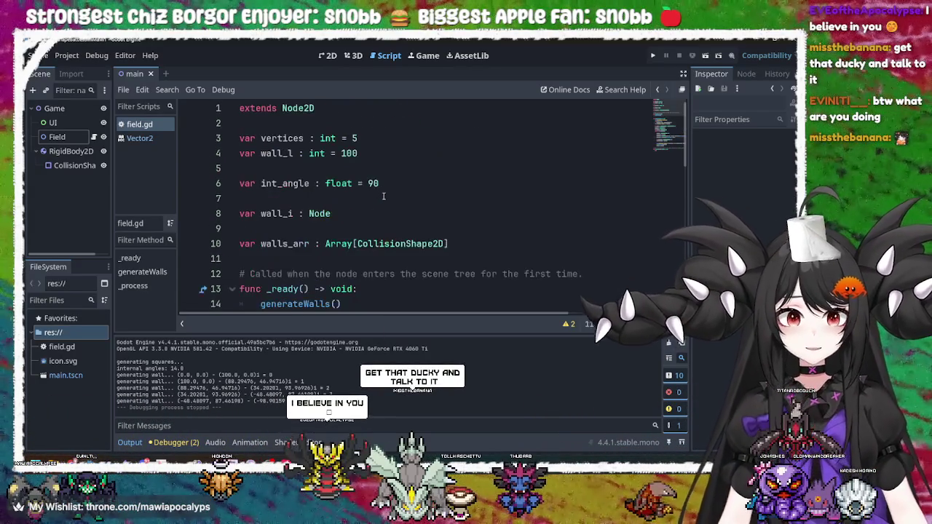
left_click(379, 137)
Step: Change vertices from 5 to 3, run the game, inspect the triangle and left-line wall shapes, then stop it
key("BackSpace")
type("3")
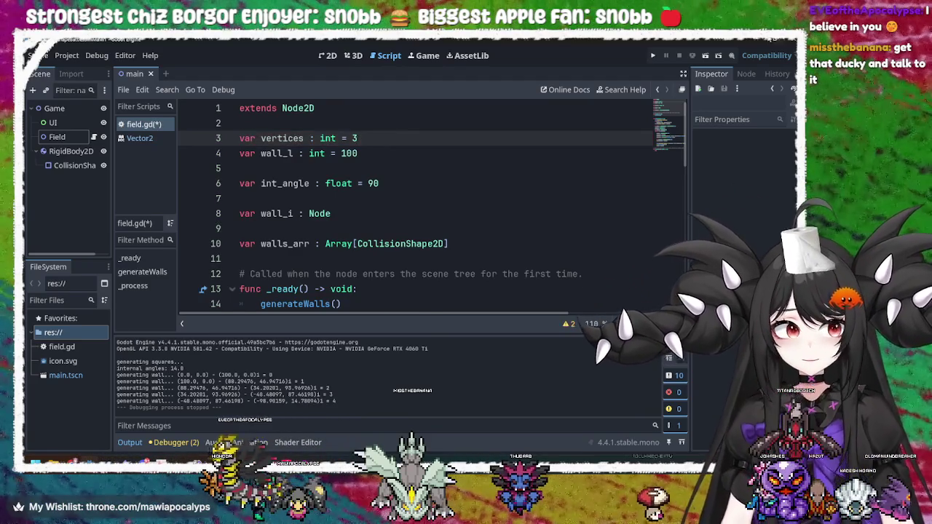
left_click(652, 57)
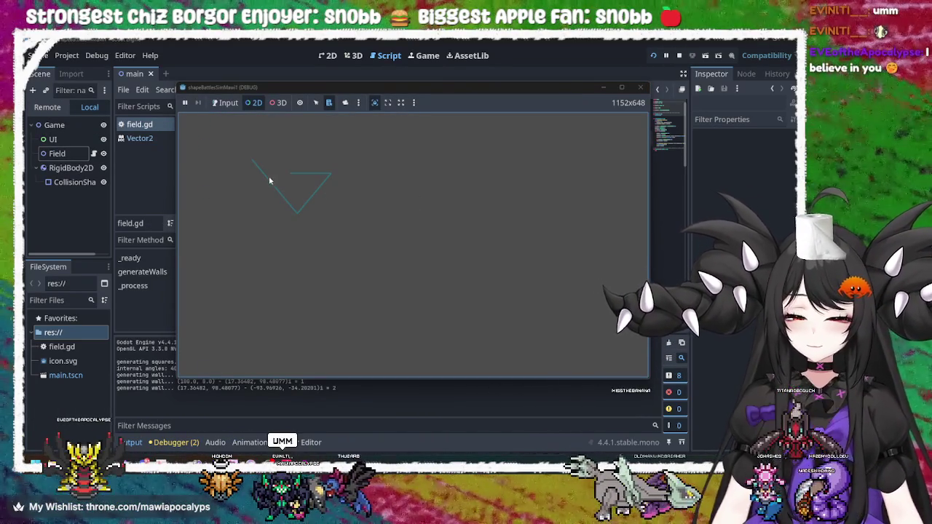
left_click(270, 185)
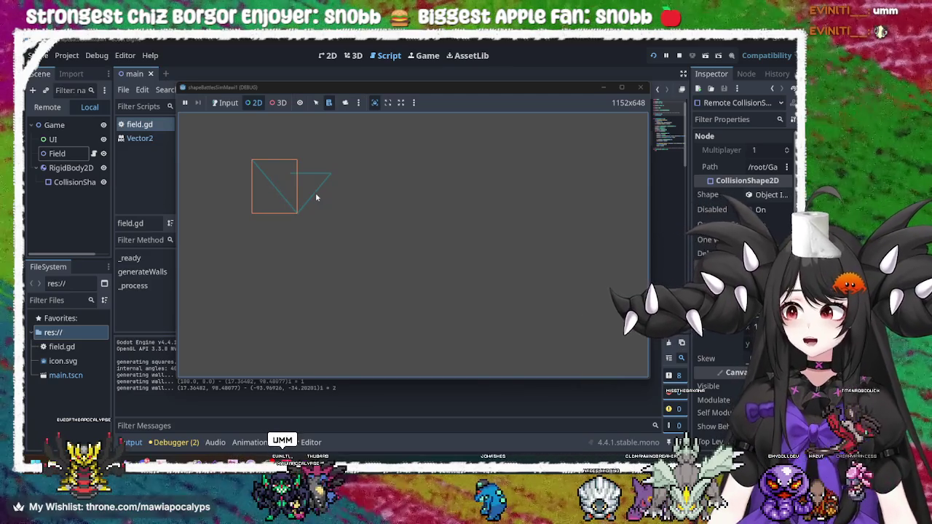
left_click(316, 192)
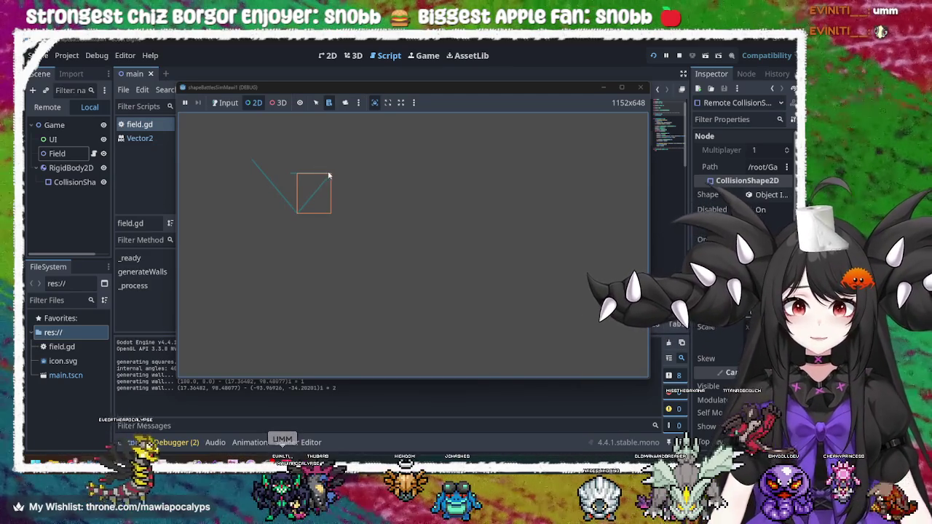
left_click(265, 177)
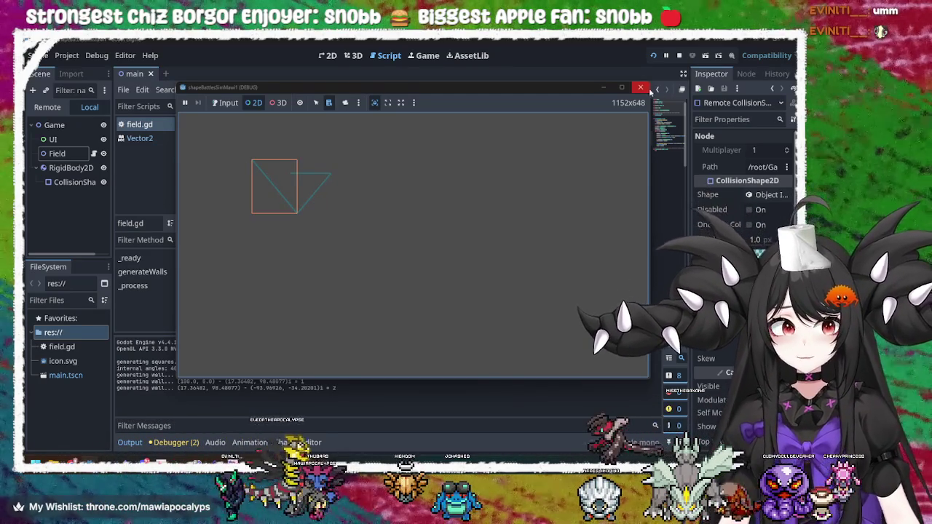
left_click(641, 86)
scroll(523, 239, "down", 9)
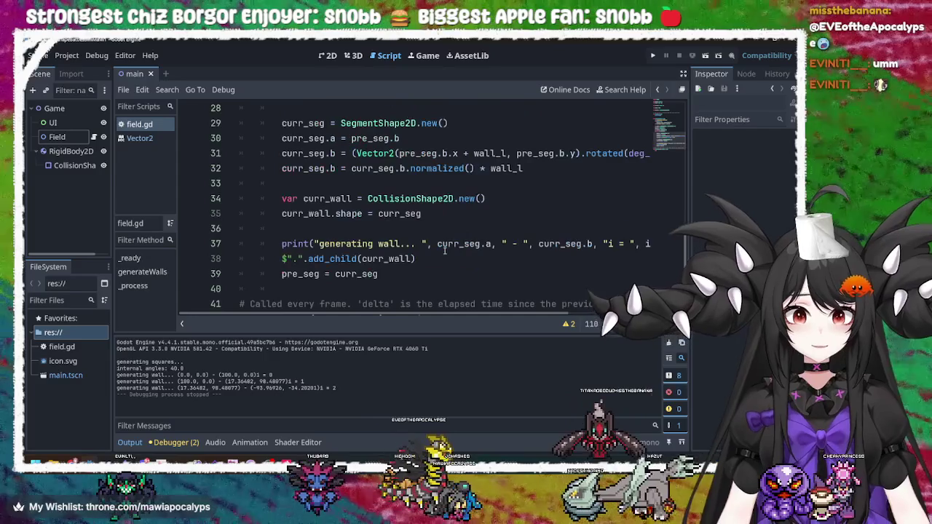
mouse_move(449, 205)
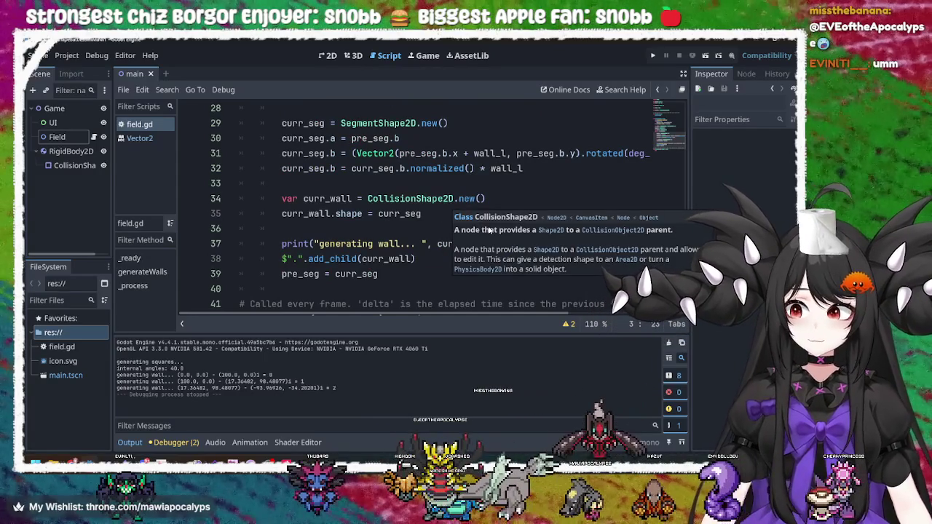
left_click(489, 259)
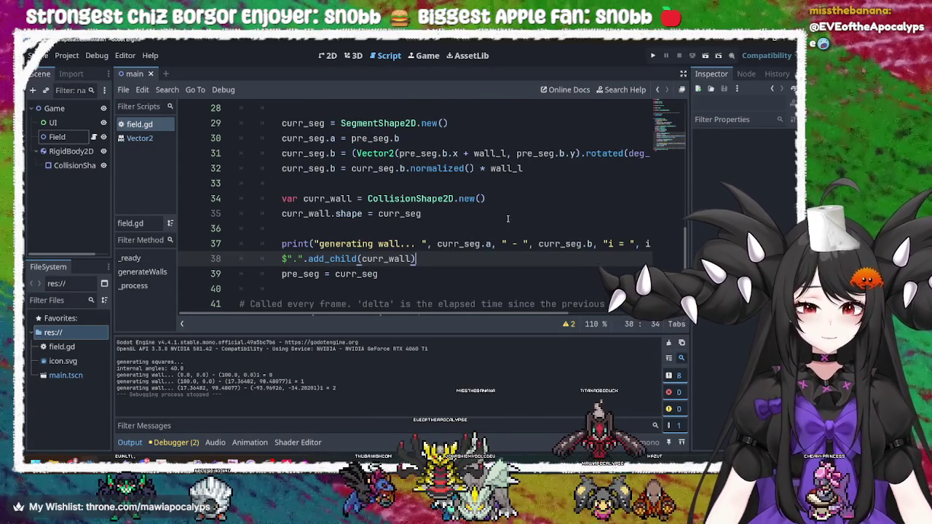
left_click(515, 214)
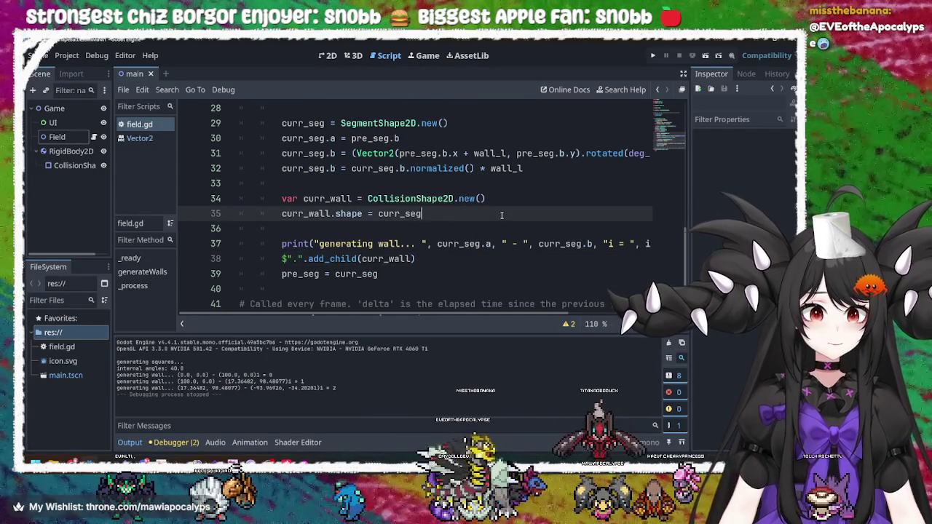
scroll(517, 213, "right", 5)
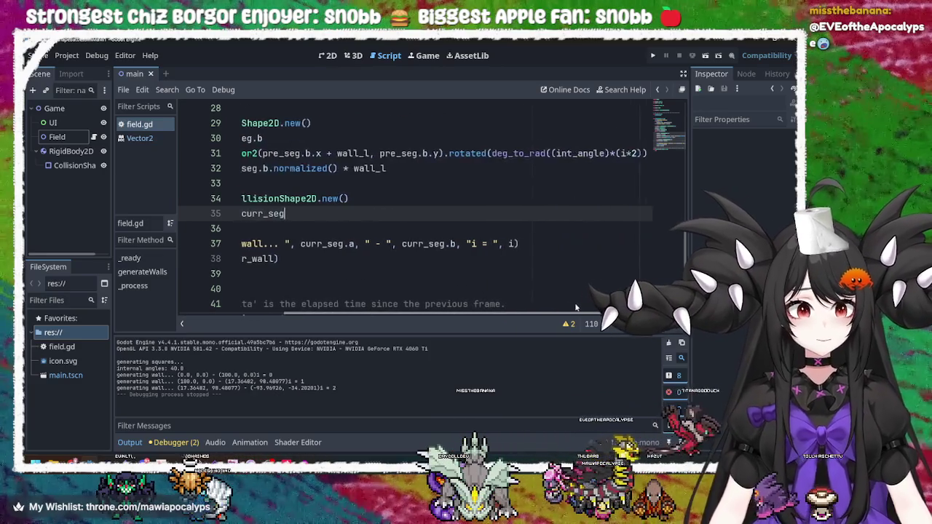
scroll(461, 305, "left", 5)
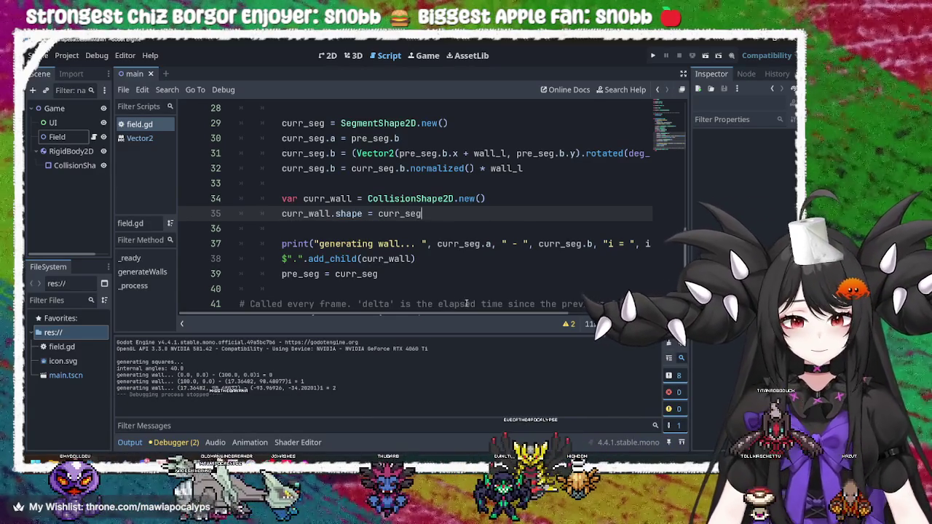
scroll(466, 303, "up", 2)
left_click(472, 260)
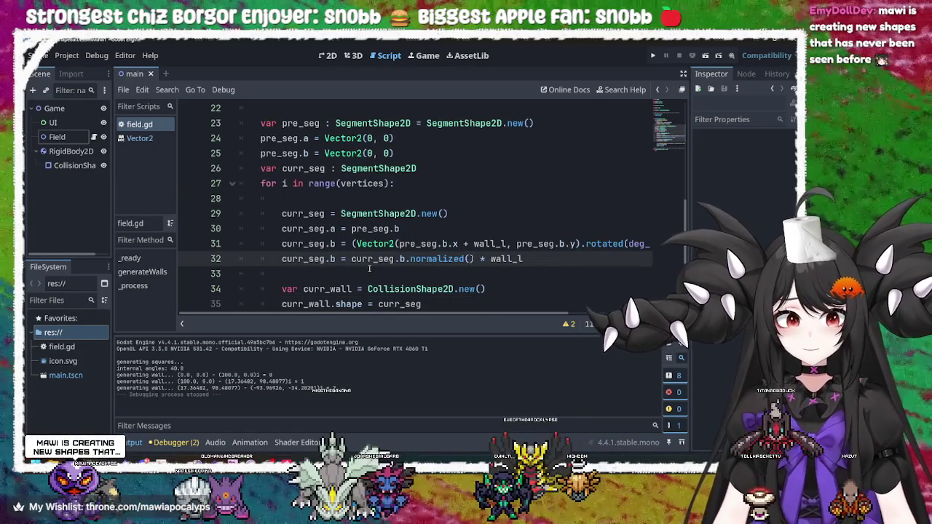
double_click(311, 259)
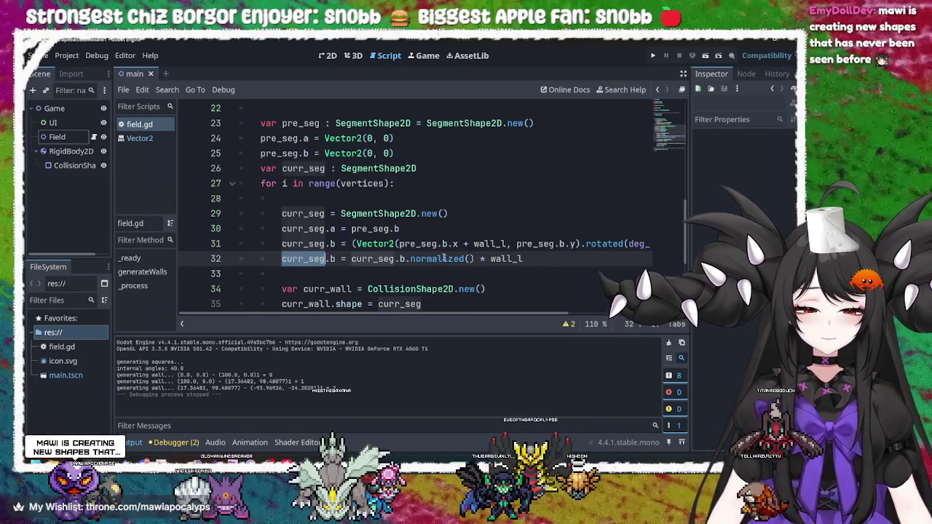
left_click(466, 259)
left_click_drag(531, 259, 350, 259)
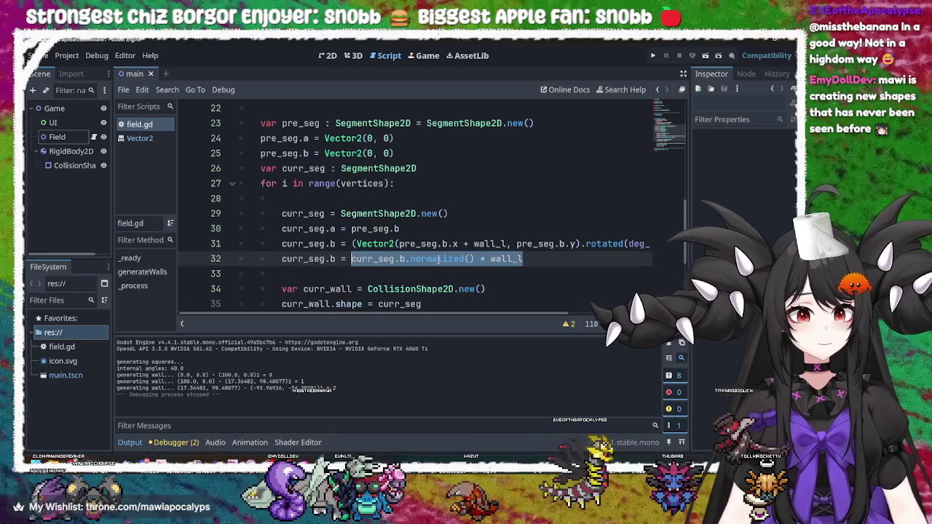
left_click(439, 260)
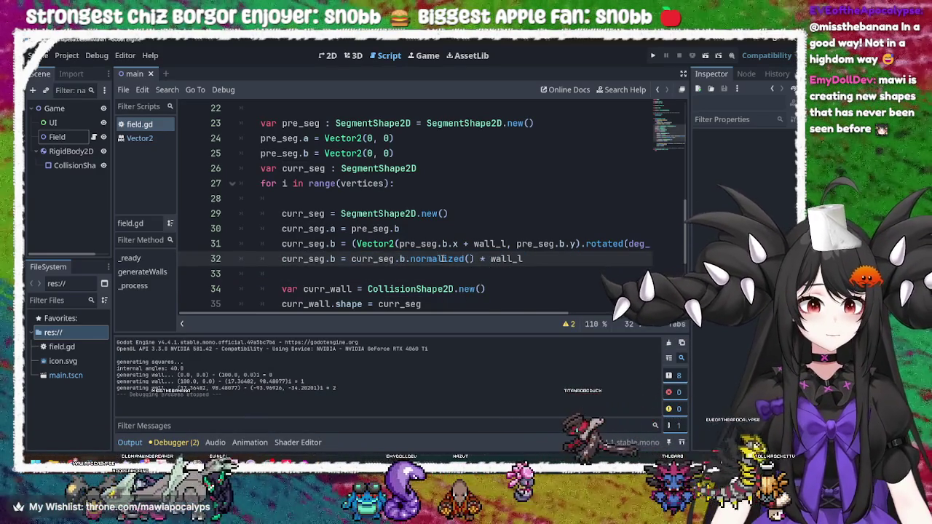
mouse_move(443, 259)
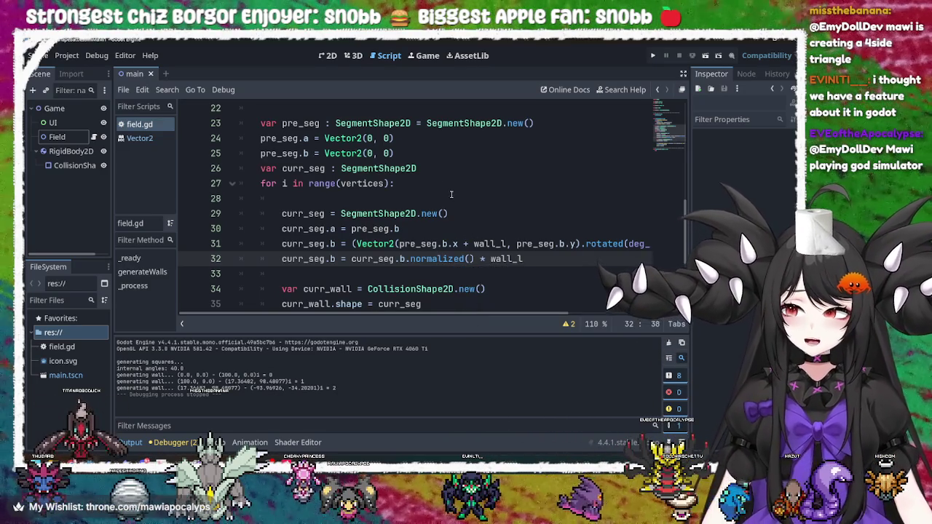
scroll(507, 128, "up", 7)
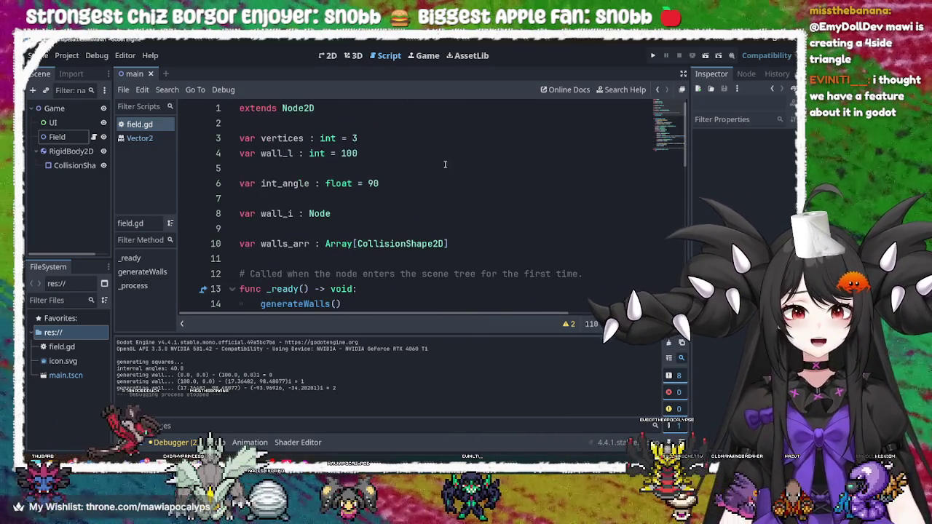
Step: Change the vertices value to 2 and run the game
left_click(382, 137)
key("BackSpace")
type("3")
key("BackSpace")
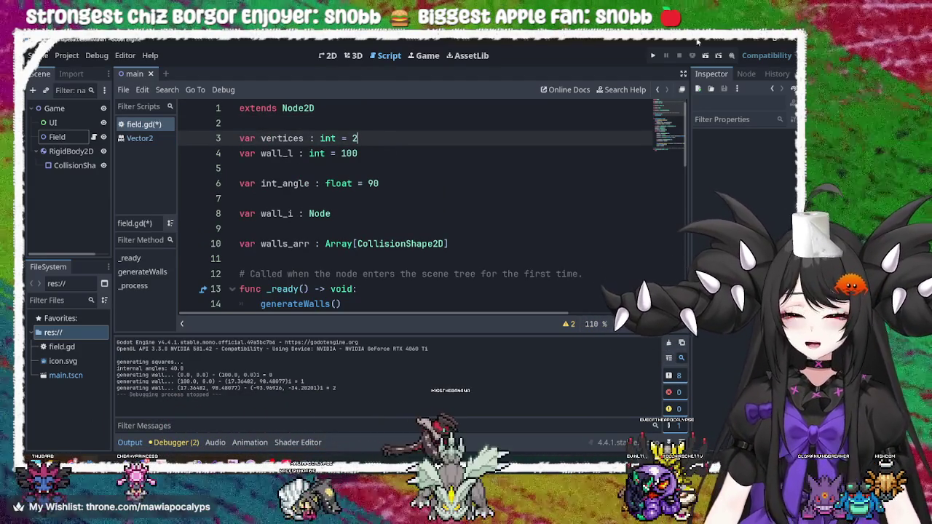
left_click(654, 56)
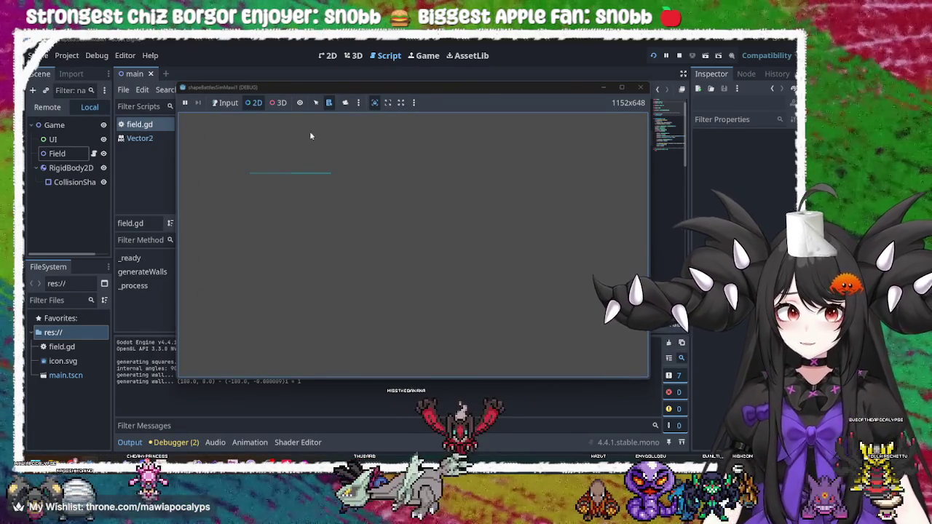
Step: Zoom in on the single wall line, list its nodes, then stop the game
left_click(345, 102)
scroll(271, 175, "up", 5)
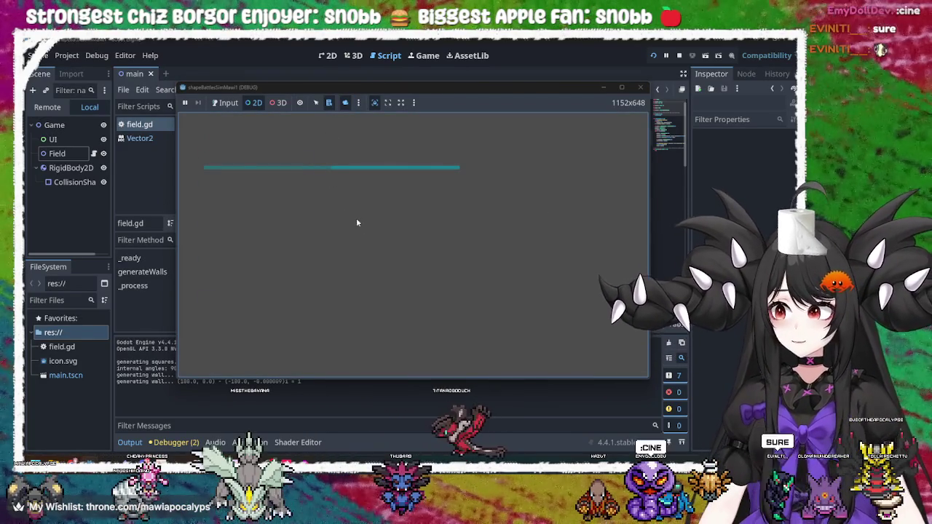
left_click_drag(357, 221, 394, 267)
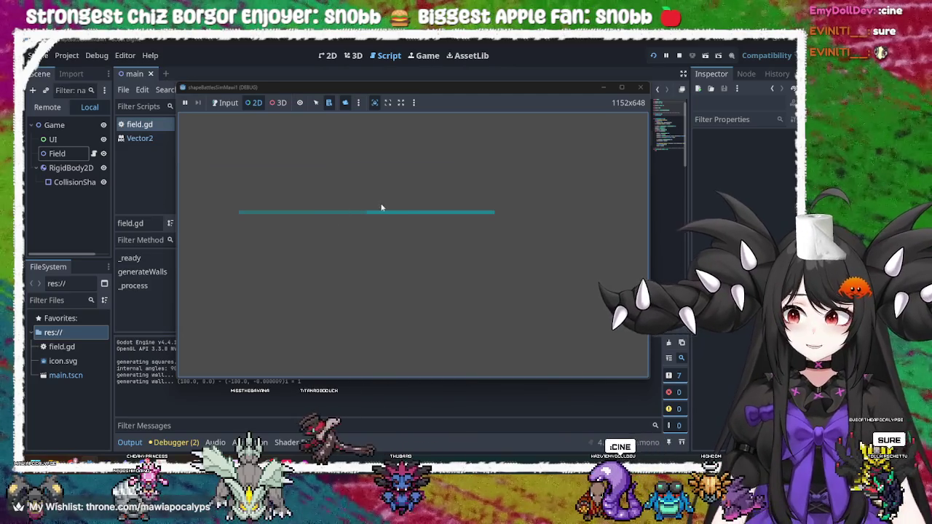
right_click(375, 209)
left_click(343, 218)
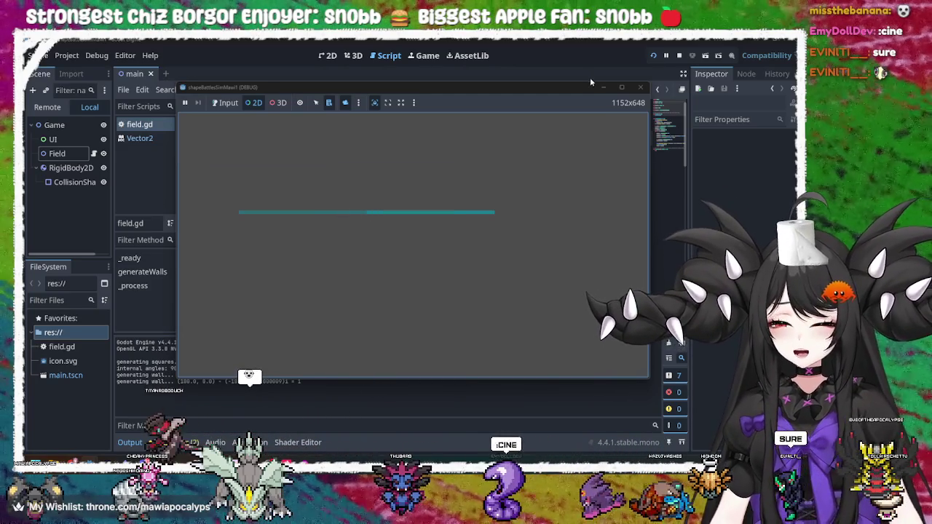
left_click(623, 87)
left_click(794, 43)
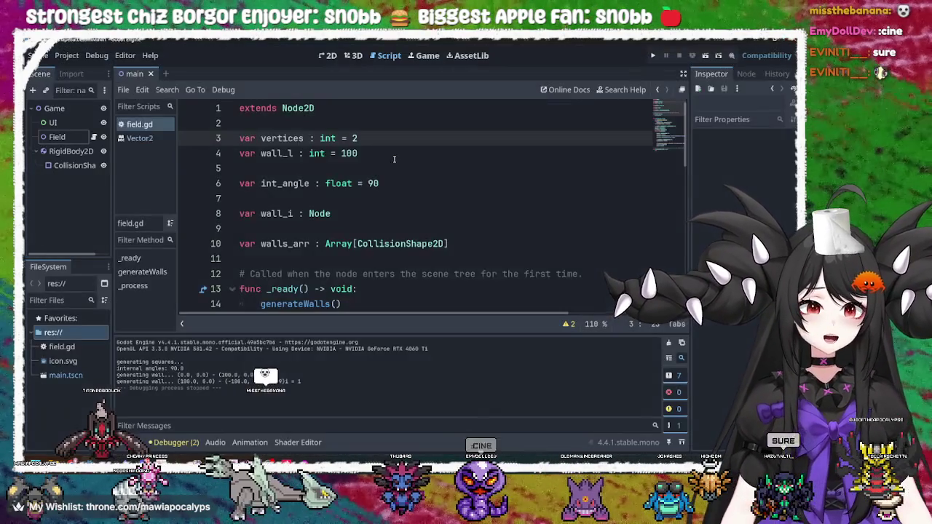
Step: Set vertices to 1, run the game with F5, and stop it with F8
key("BackSpace")
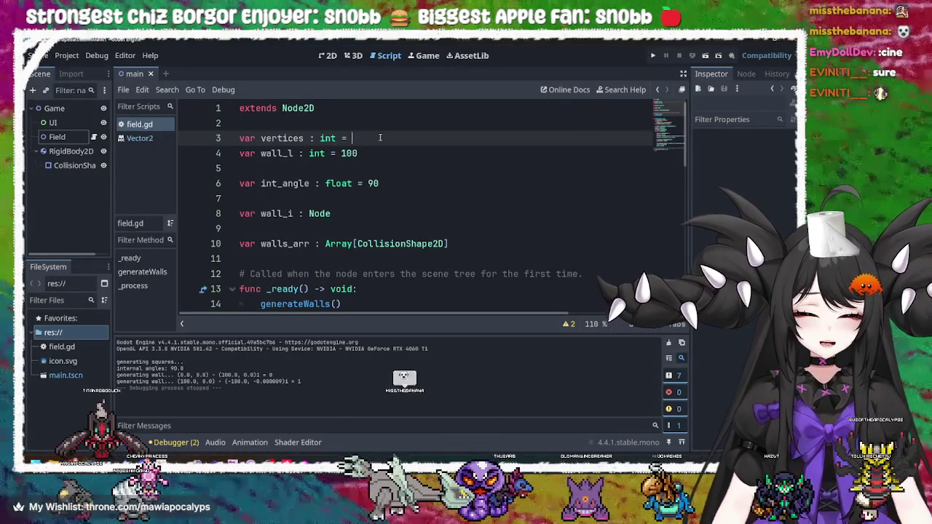
type("1")
left_click(379, 193)
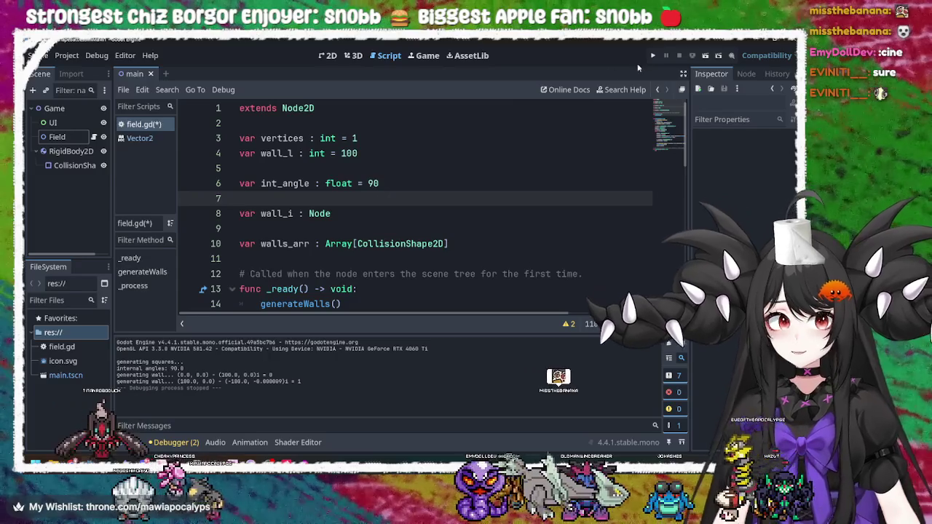
key("F5")
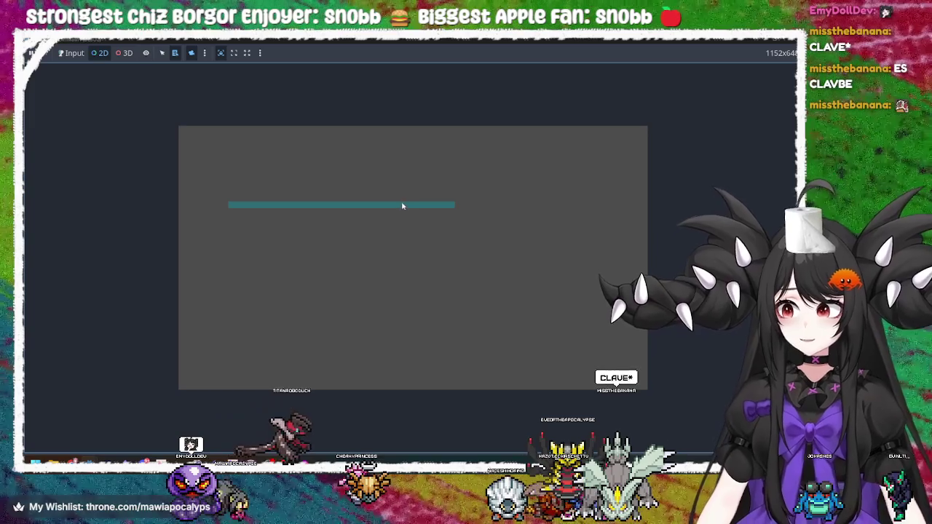
key("F8")
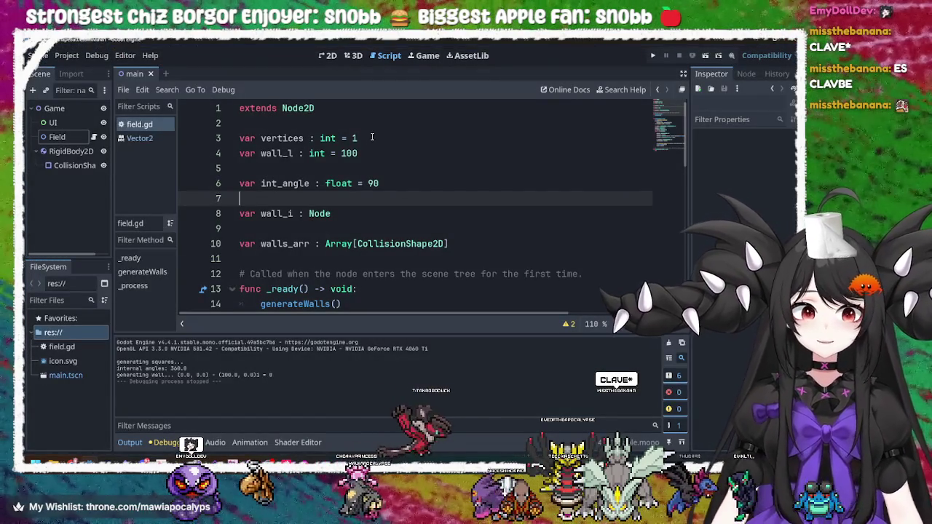
Step: Set vertices to 0 on line 3 and run the game
left_click(372, 137)
key("BackSpace")
type("0")
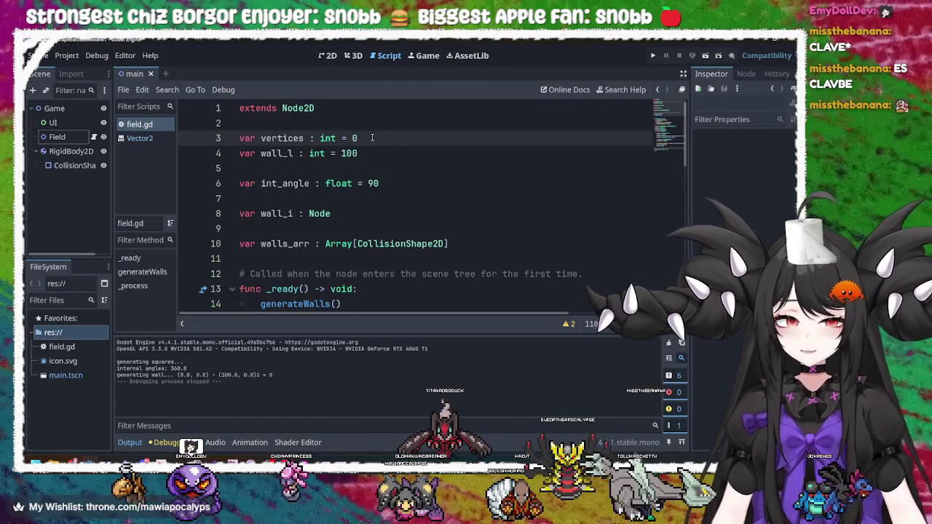
left_click(399, 159)
left_click(402, 143)
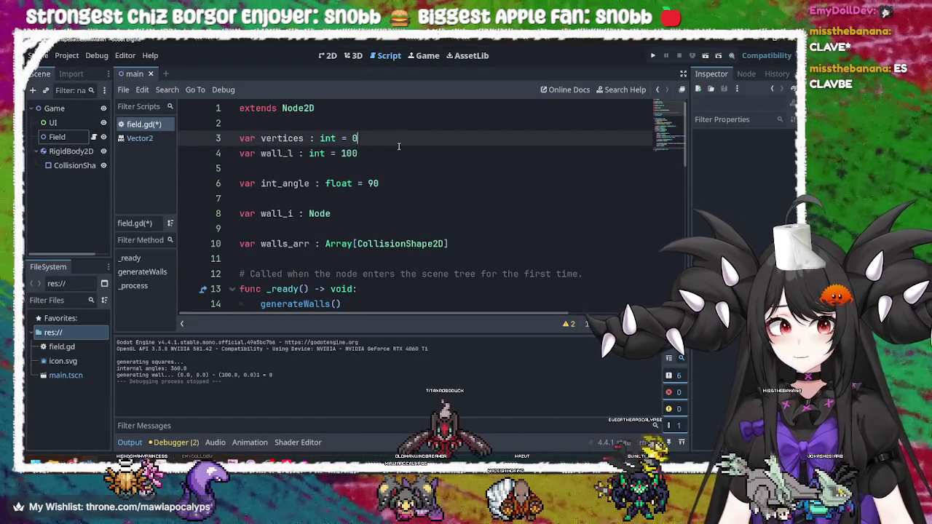
key("ctrl+shift+Left")
key("ctrl+shift+Left")
key("ctrl+shift+Left")
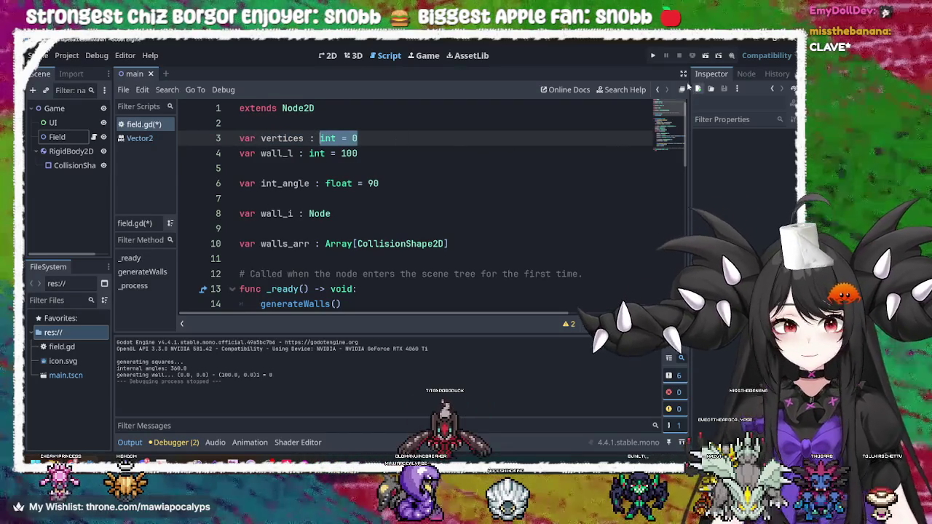
left_click(654, 58)
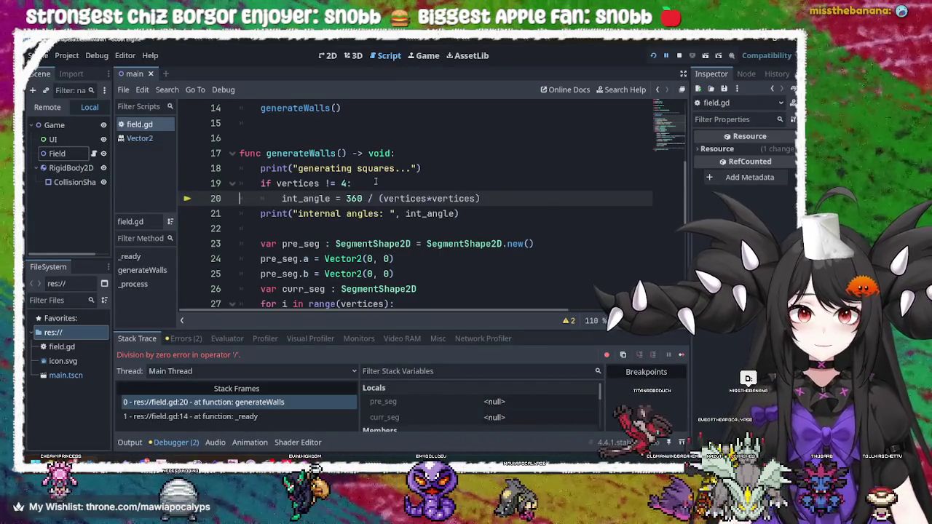
Step: Replace vertices 0 with -1, save and run, restore the game window size, then stop it
scroll(399, 199, "up", 5)
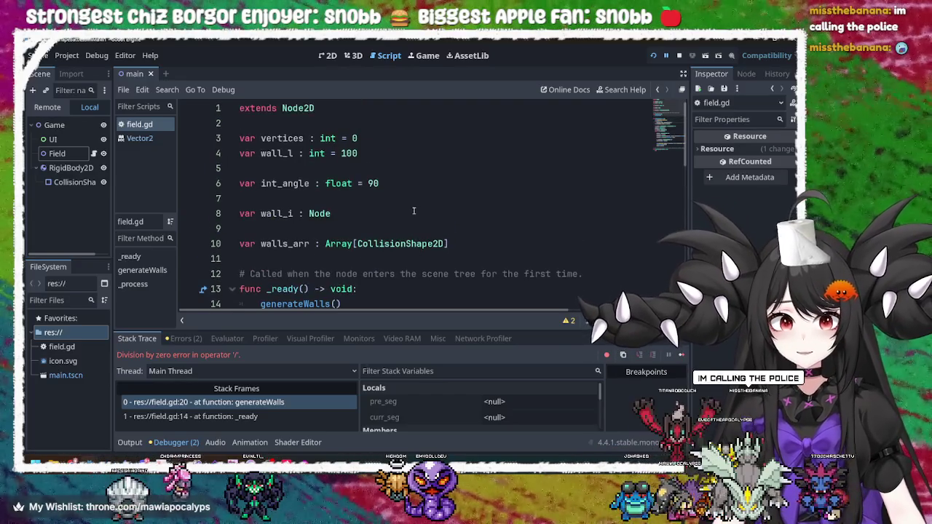
left_click(366, 138)
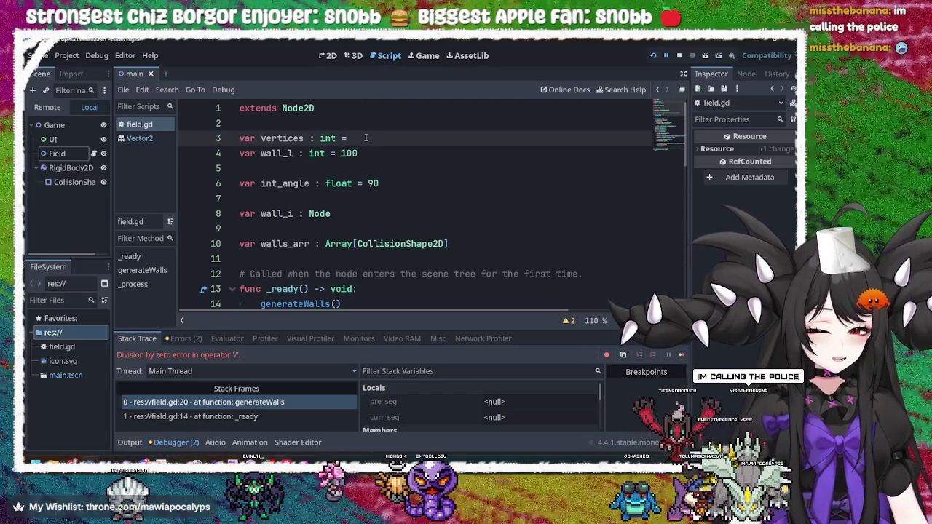
key("BackSpace")
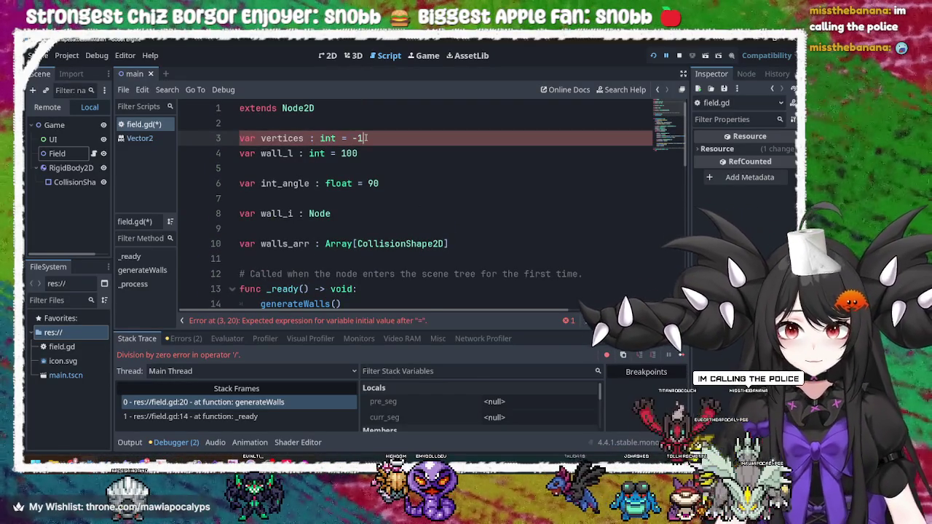
left_click(654, 56)
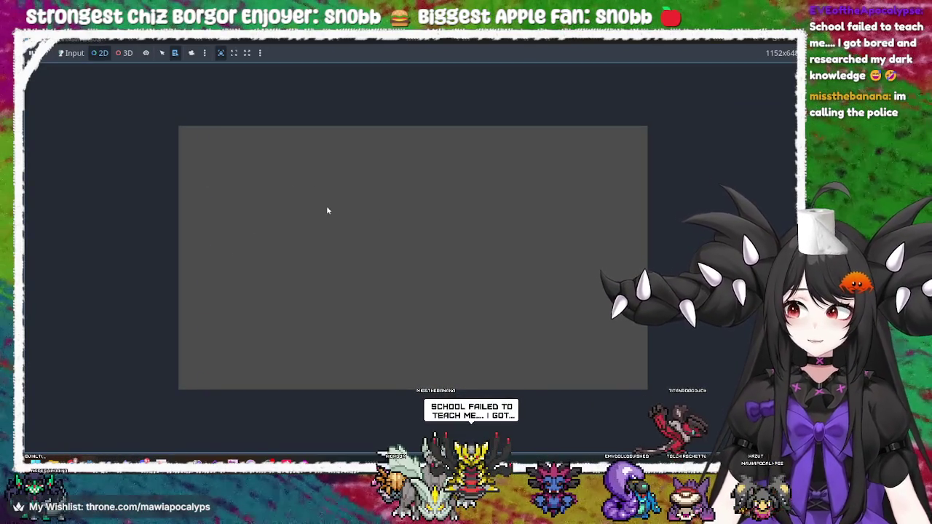
left_click(191, 52)
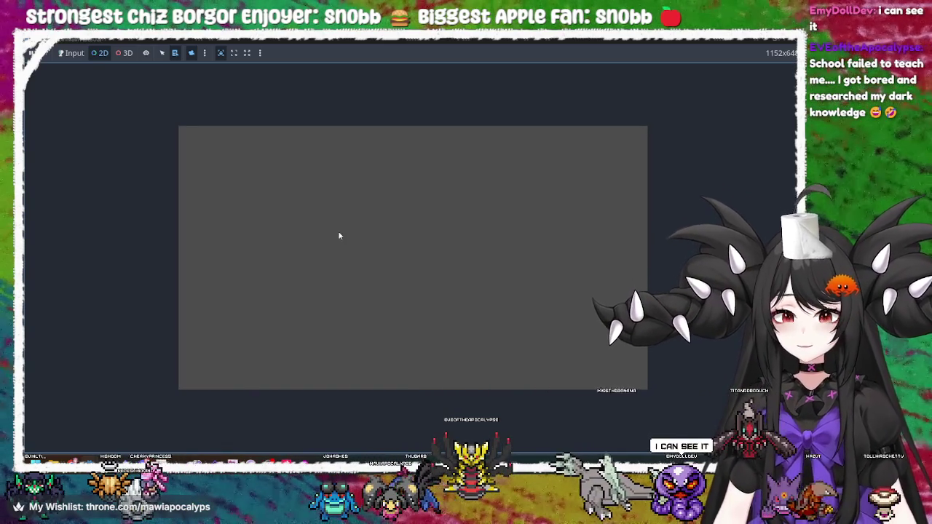
key("super+Down")
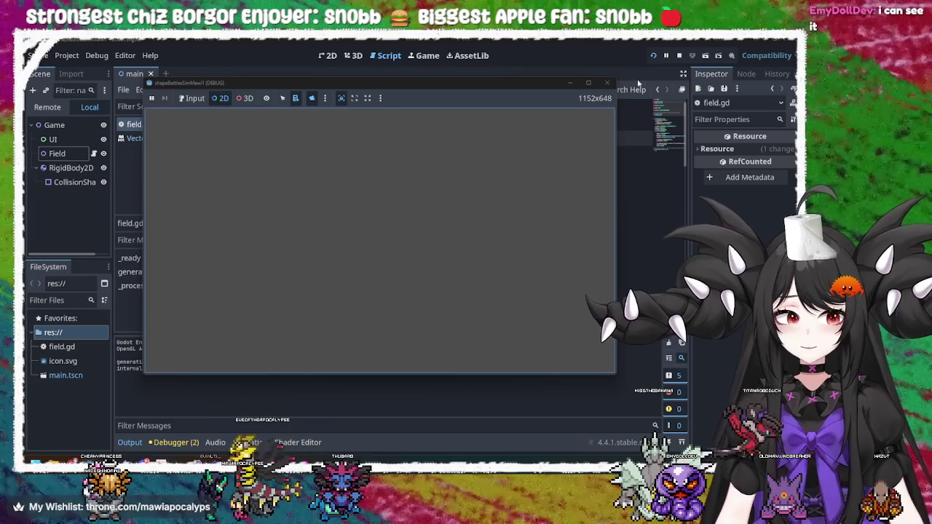
left_click(679, 55)
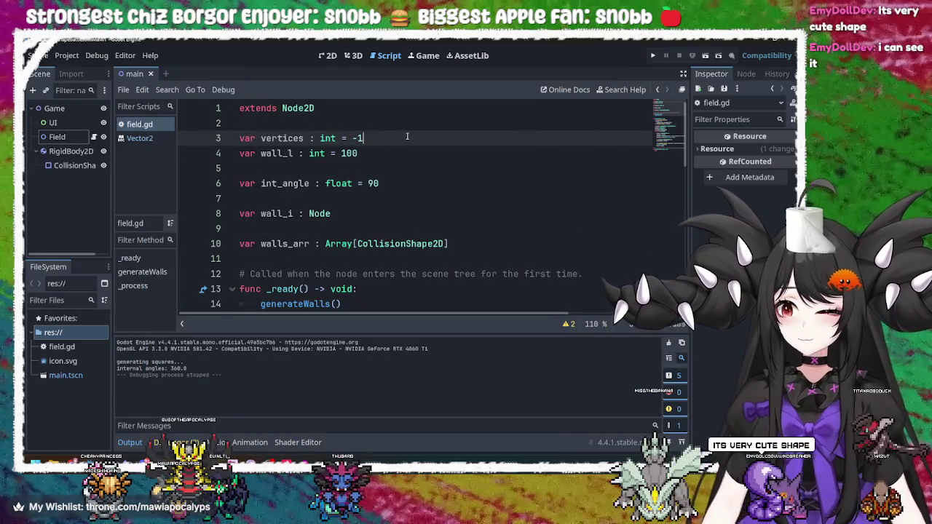
Step: Set vertices to 3, run with F5, inspect the triangle and its top wall segment, then stop
key("BackSpace")
key("BackSpace")
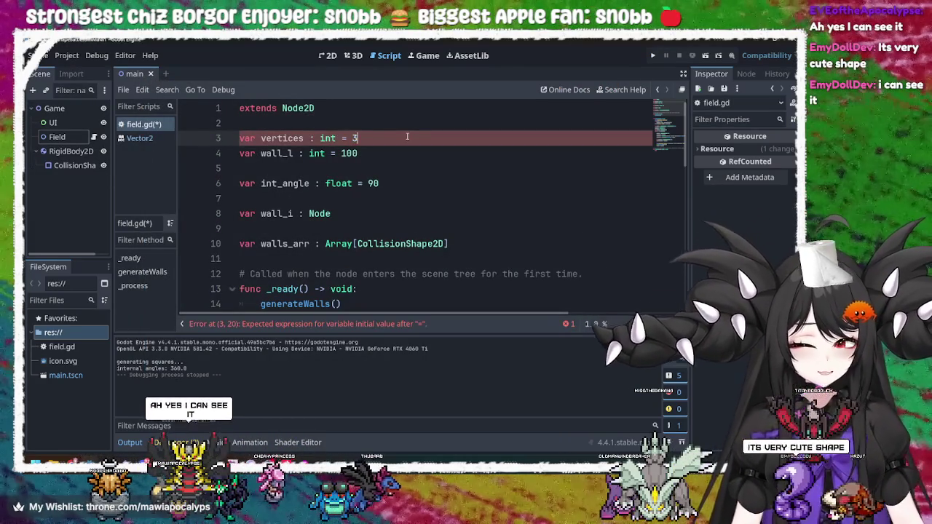
type("3")
key("F5")
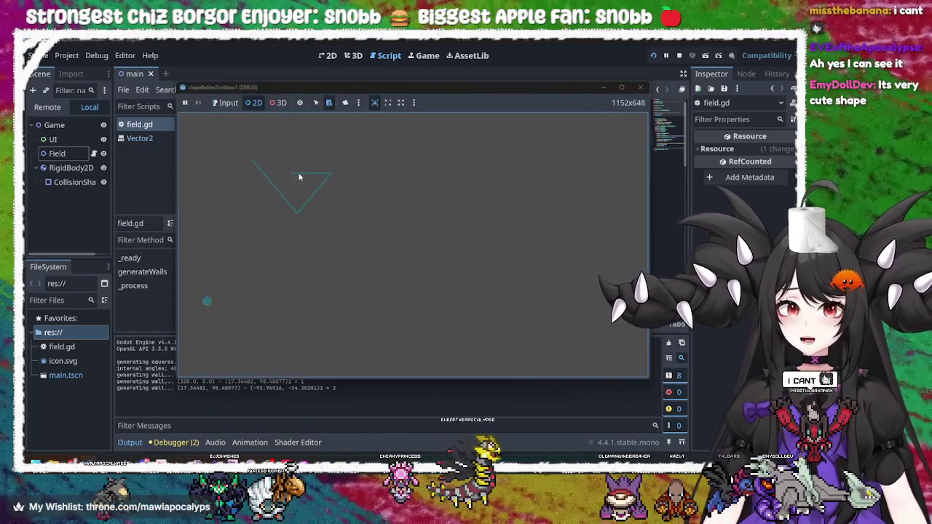
left_click(298, 177)
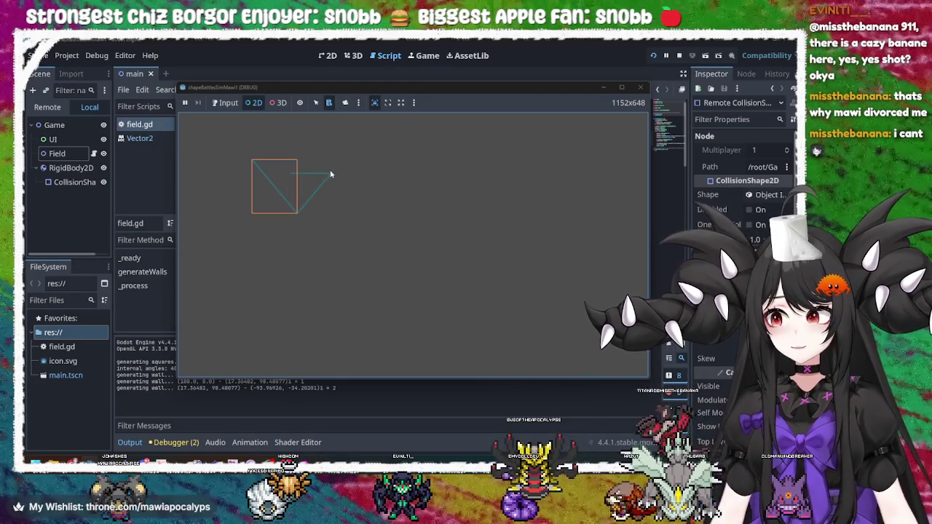
left_click(311, 175)
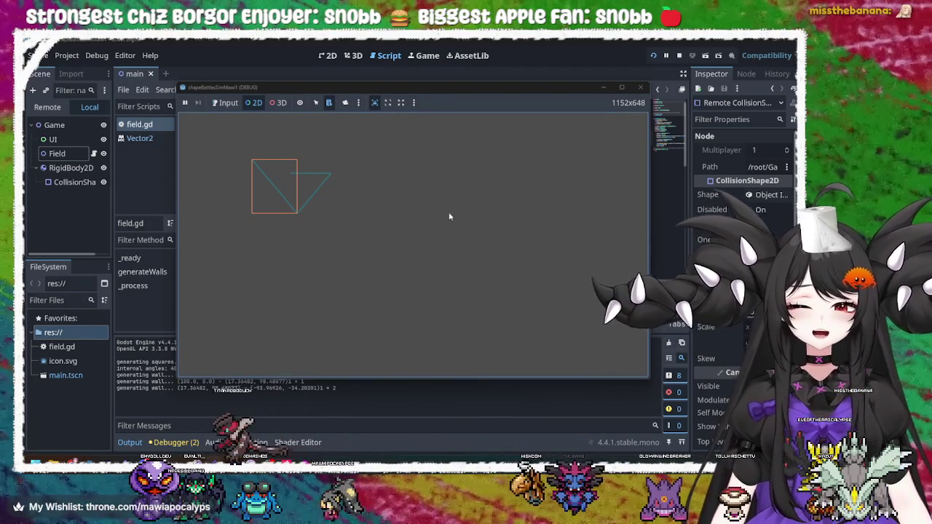
left_click(680, 57)
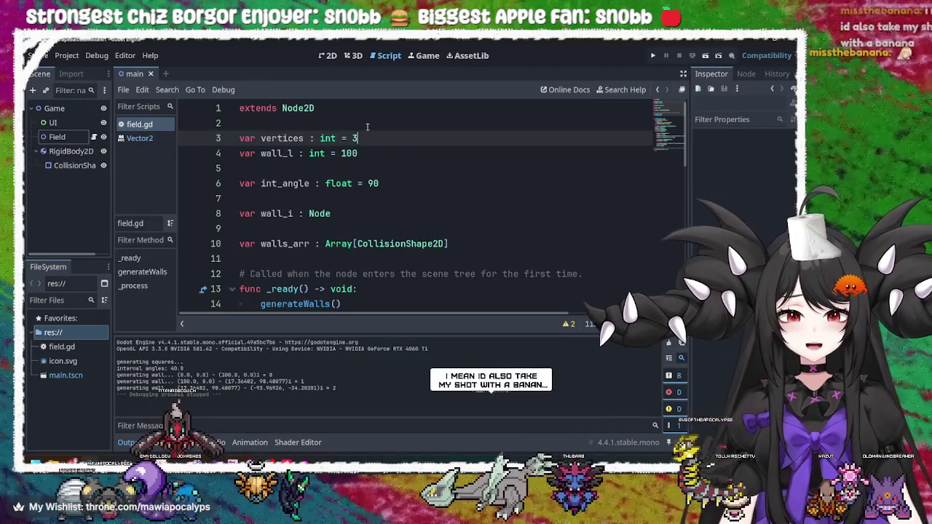
Step: Set vertices to 4, save and run the game, inspect the shape, then stop it
key("BackSpace")
type("4")
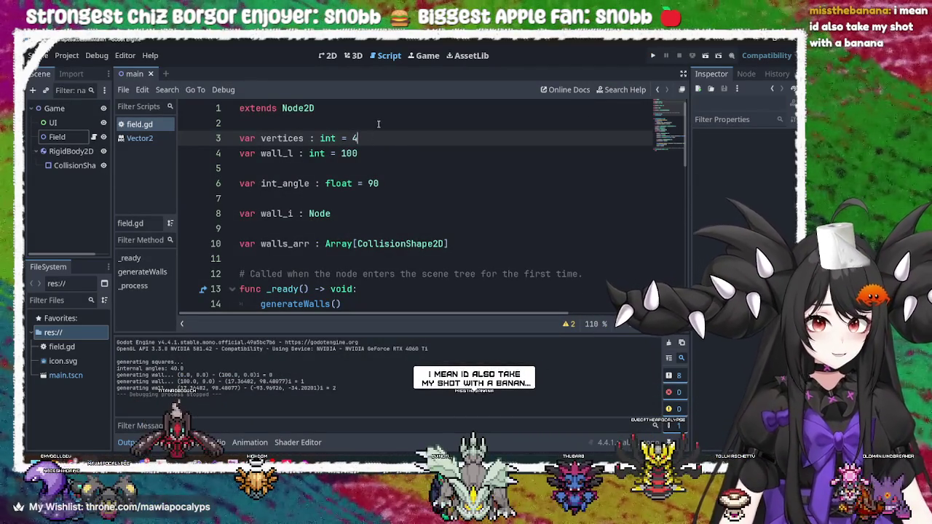
left_click(654, 55)
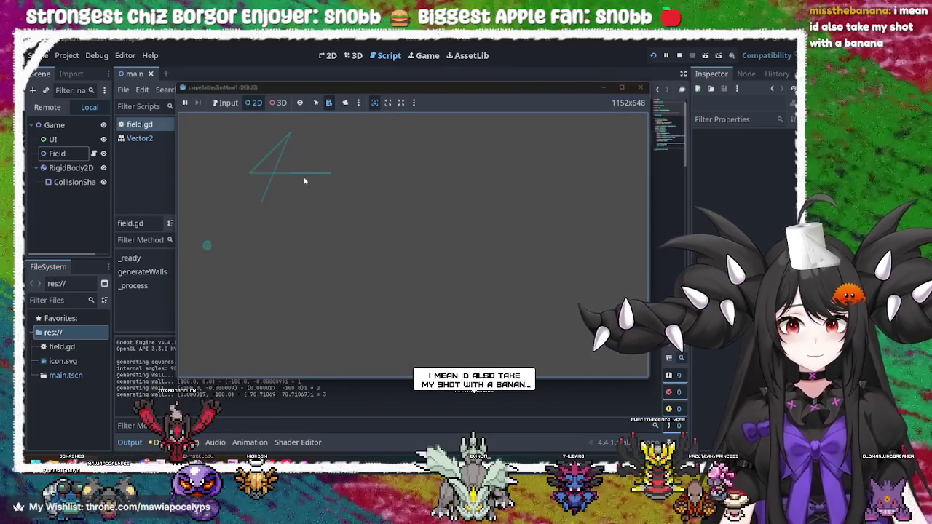
left_click(274, 176)
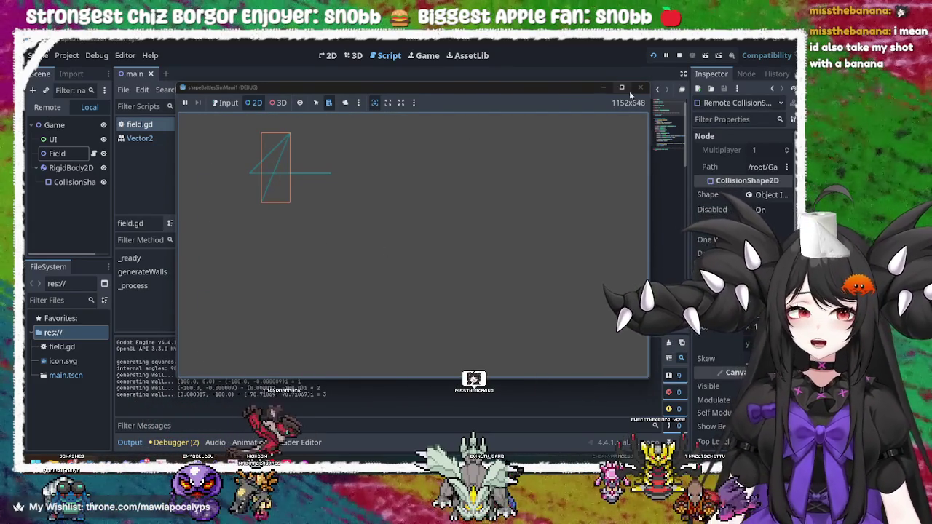
left_click(639, 86)
Step: Delete the normalize line 32 and fix the closing parentheses on line 31
scroll(445, 223, "down", 3)
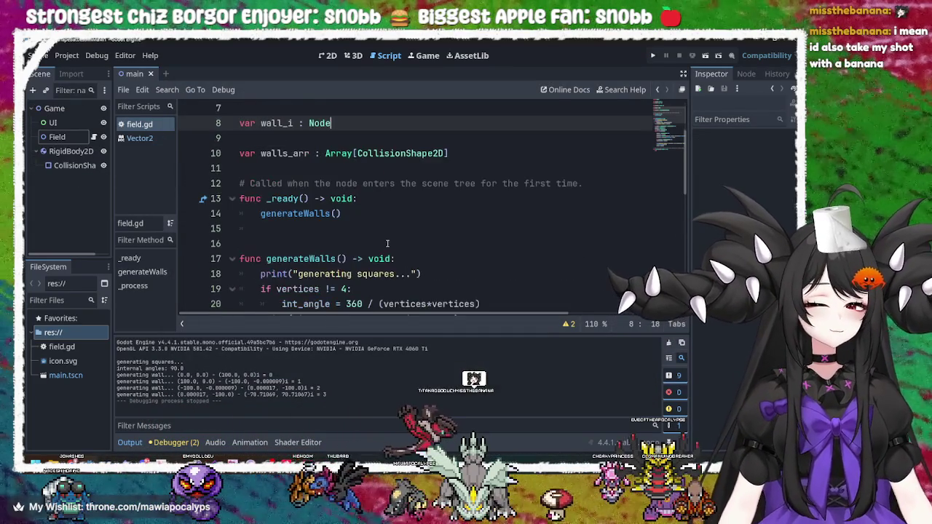
scroll(390, 244, "down", 5)
scroll(391, 244, "down", 3)
scroll(393, 219, "up", 2)
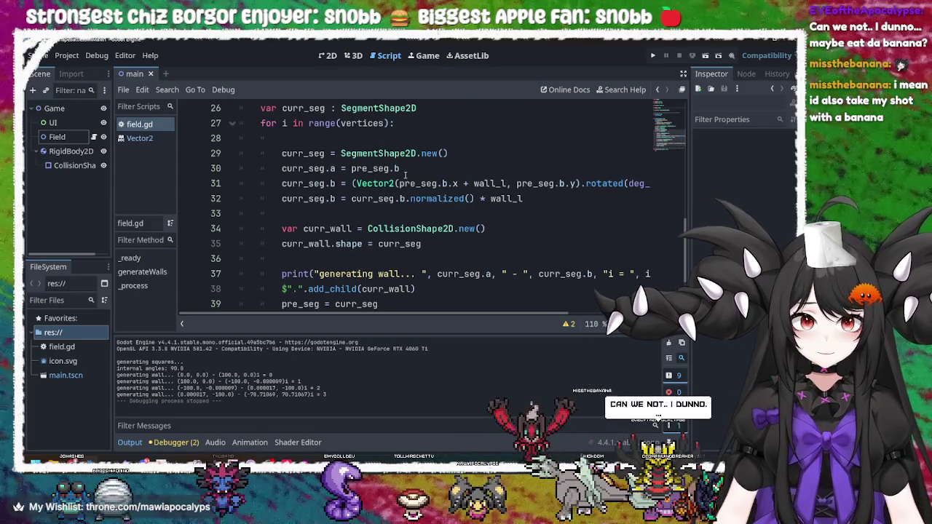
left_click_drag(523, 198, 284, 199)
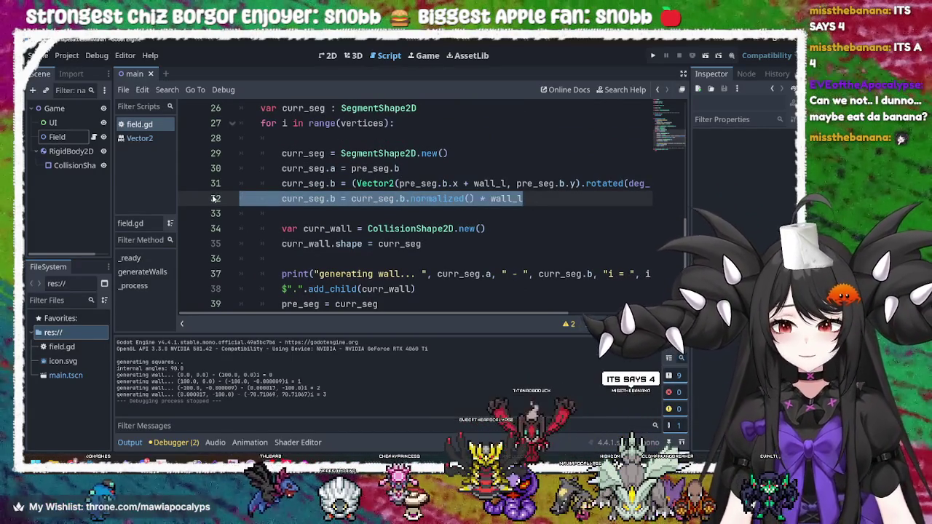
key("BackSpace")
key("BackSpace")
key("BackSpace")
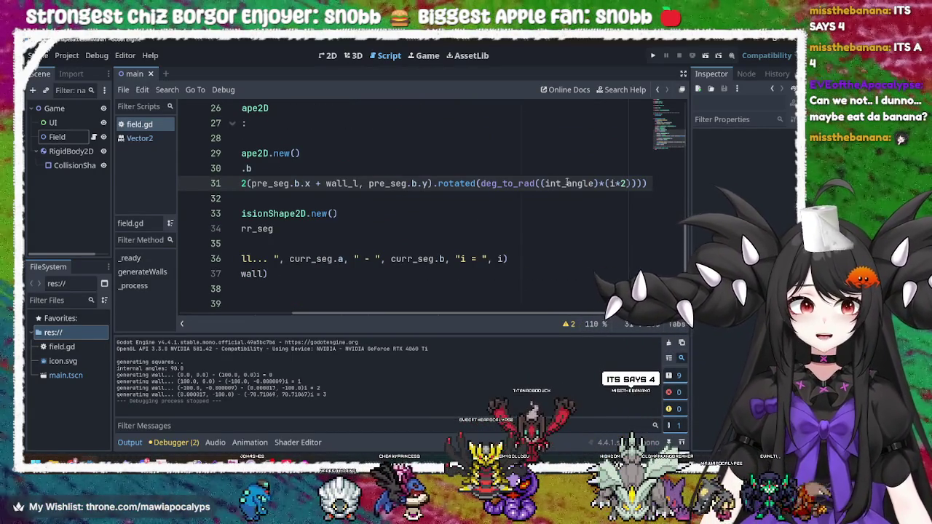
left_click(634, 183)
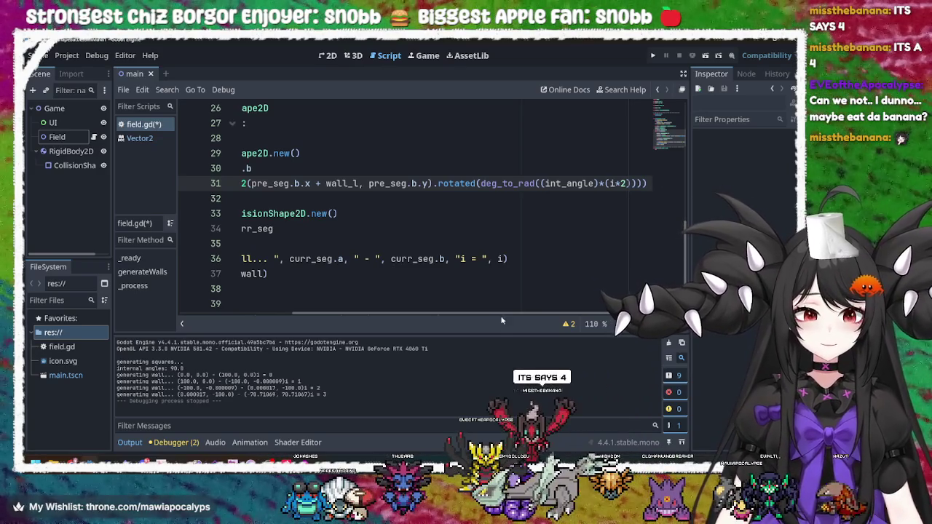
left_click_drag(510, 316, 498, 315)
key("BackSpace")
type(")")
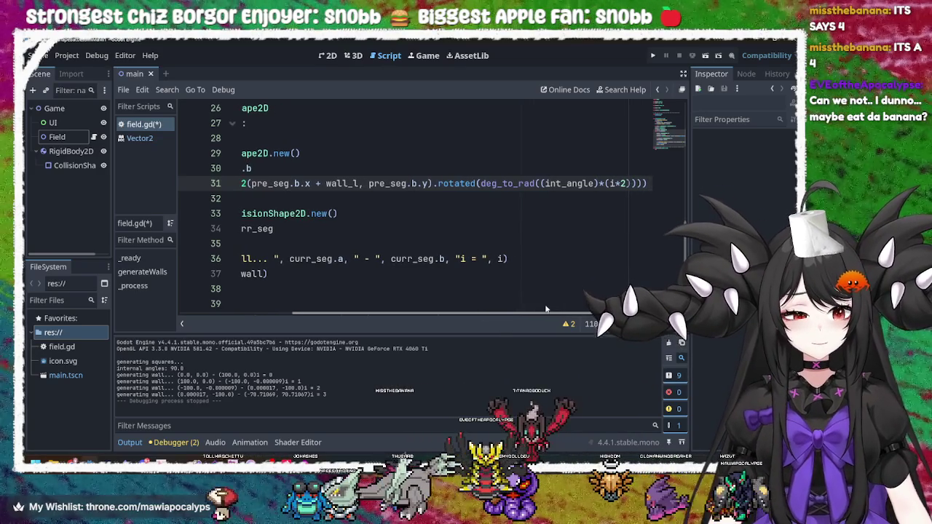
mouse_move(542, 316)
left_mouse_down()
mouse_move(391, 316)
mouse_move(519, 298)
left_mouse_up()
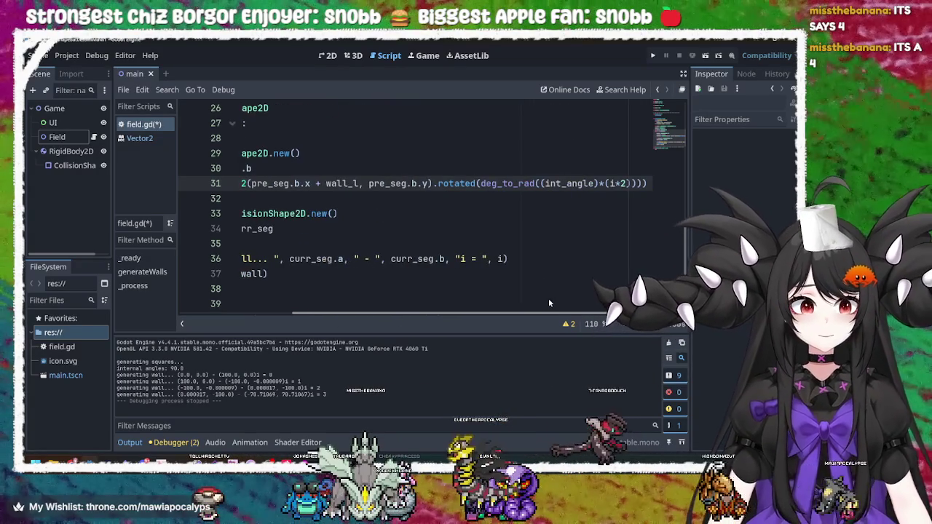
Step: Replace pre_seg.b.x with 0 in line 31's rotated vector and rerun the game
mouse_move(645, 183)
left_mouse_down()
mouse_move(262, 184)
mouse_move(333, 184)
left_mouse_up()
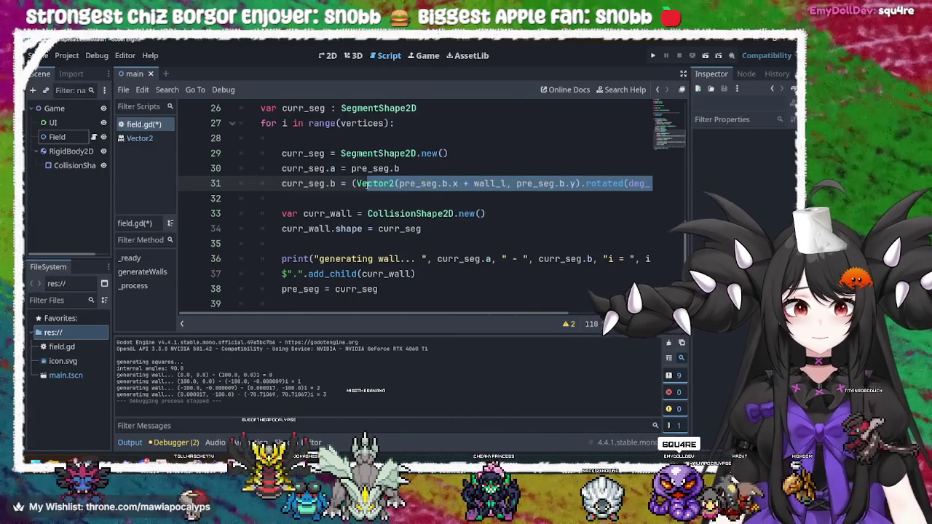
left_click_drag(650, 184, 539, 184)
left_click(539, 183)
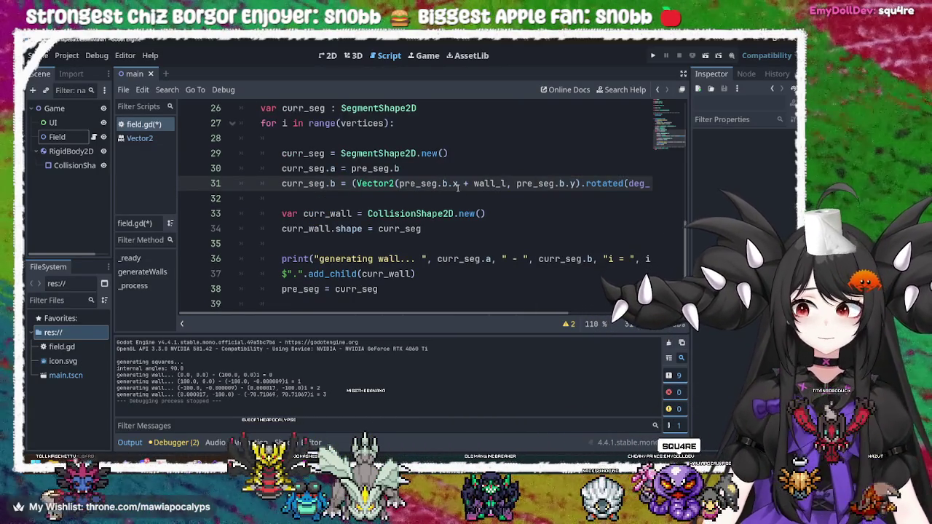
left_click_drag(459, 184, 399, 184)
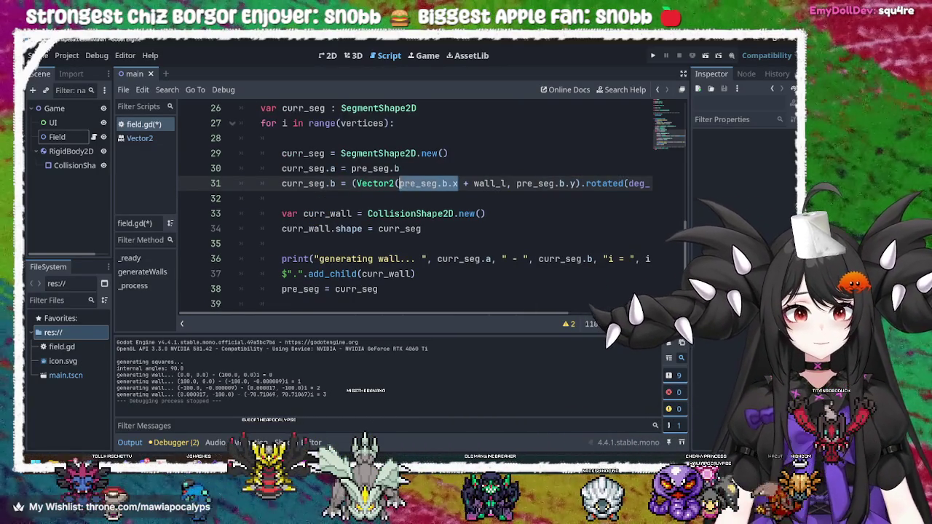
type("0")
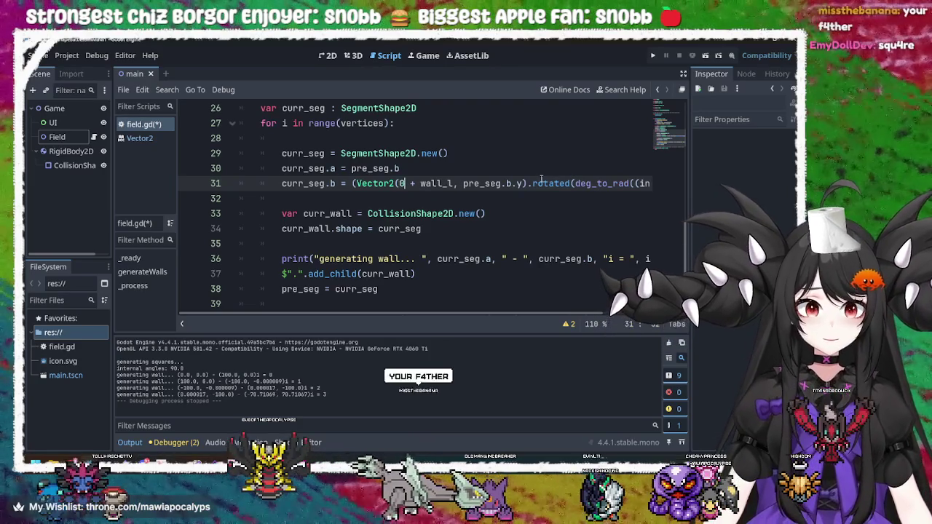
left_click(652, 55)
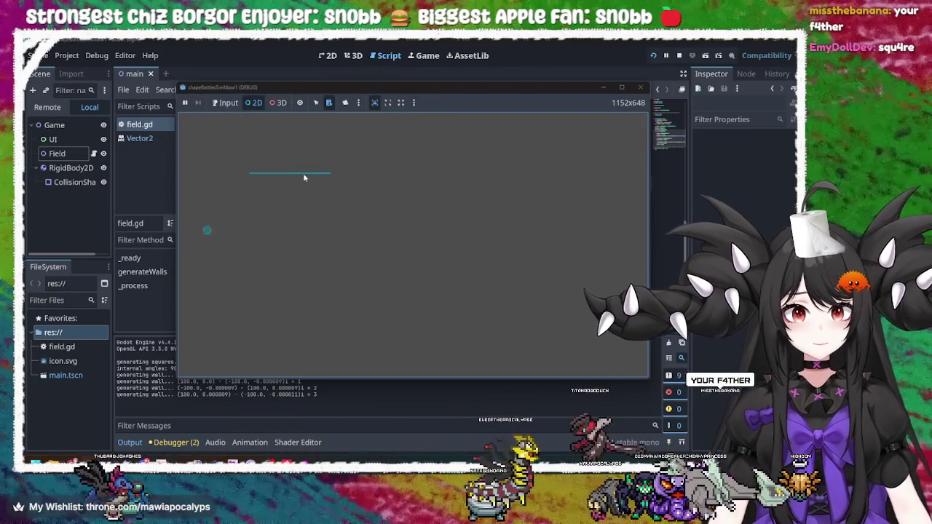
Step: Remove the ' + wall_l' term from line 31, save with Ctrl+S, and test-run the walls
left_click(306, 175)
left_click(641, 87)
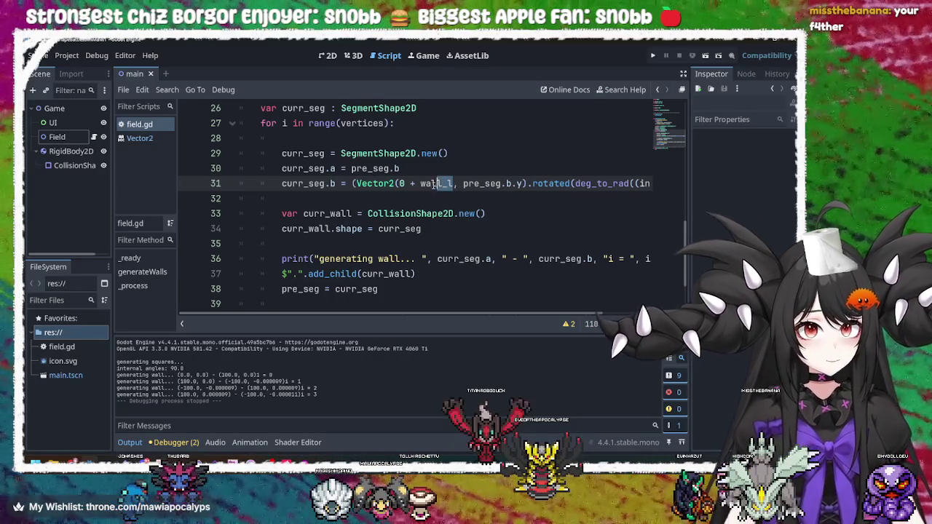
left_click_drag(441, 184, 420, 183)
key("BackSpace")
key("BackSpace")
key("BackSpace")
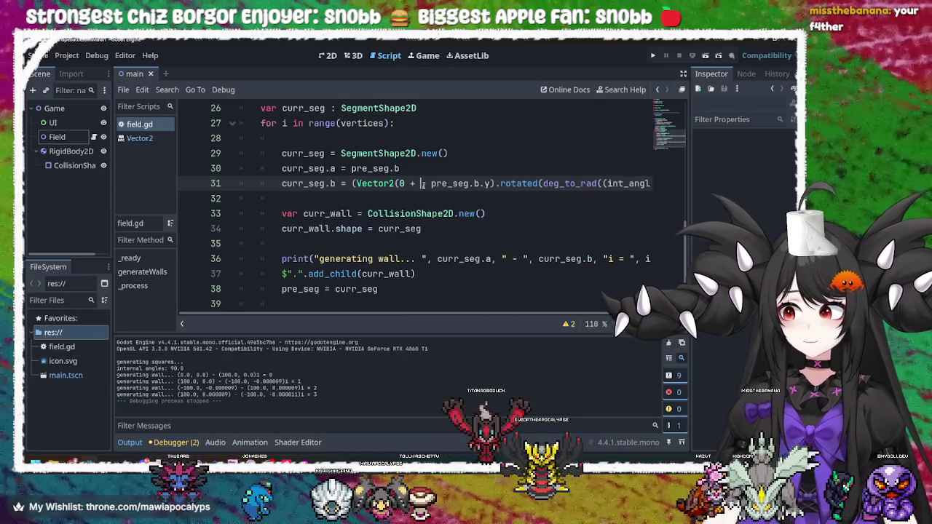
key("ctrl+s")
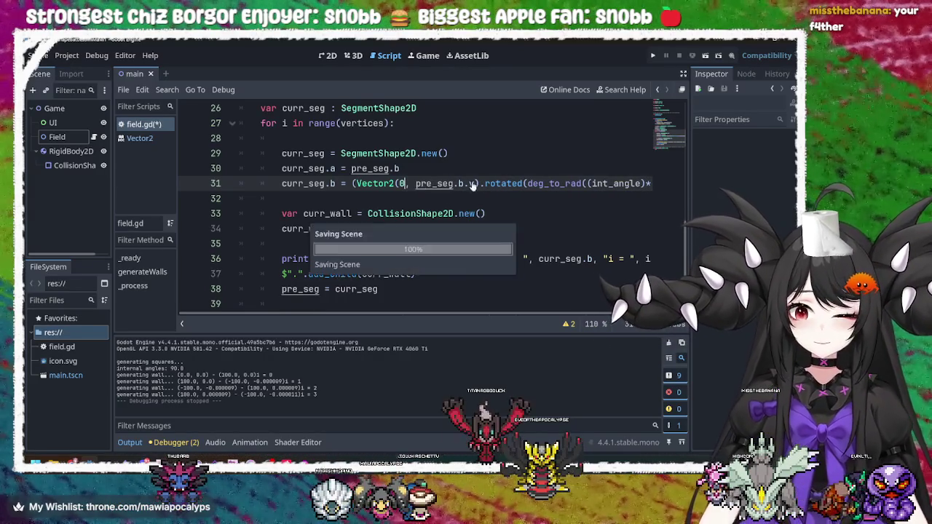
left_click(502, 230)
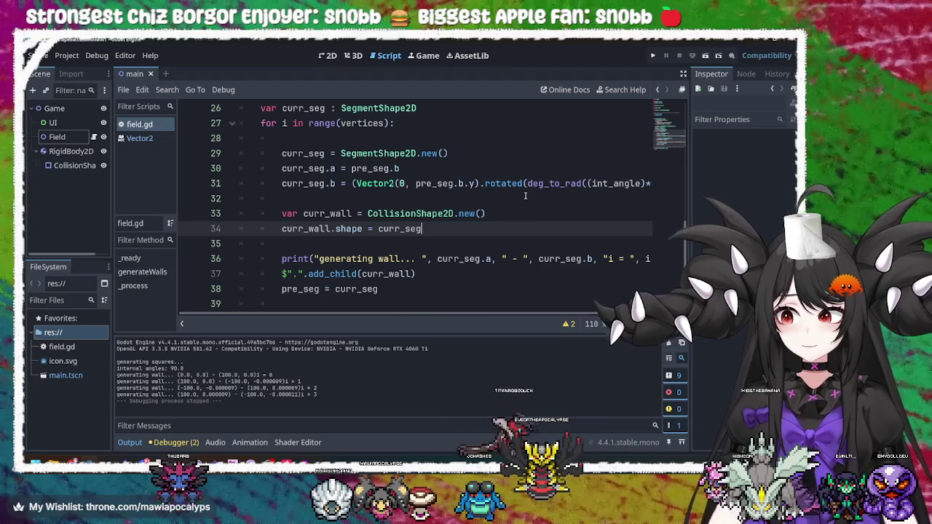
left_click(654, 55)
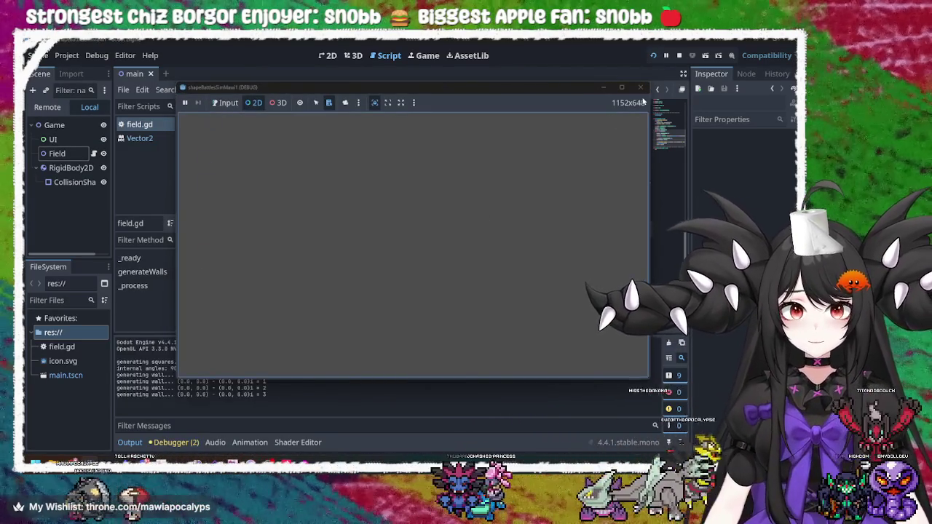
left_click(641, 88)
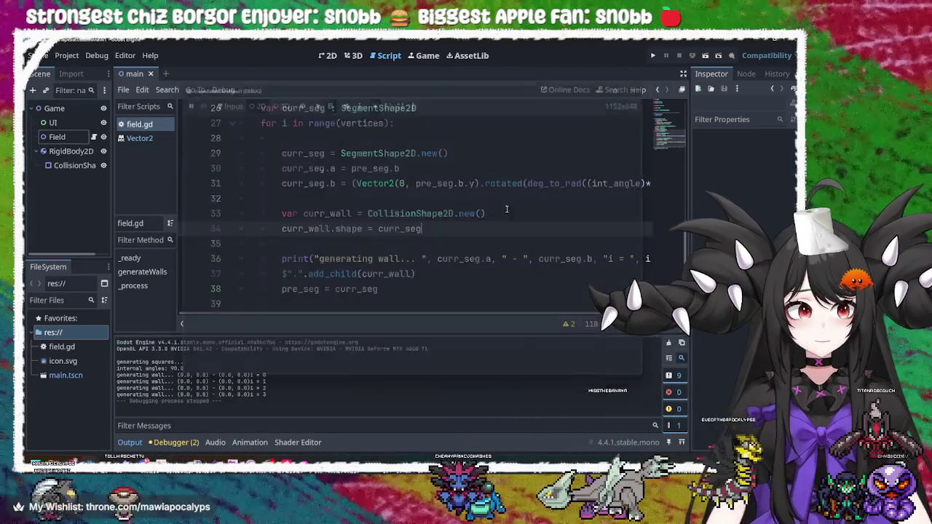
Step: Replace pre_seg.b.y with wall_l, making Vector2(0, wall_l), then run and inspect the vertical line
left_click(424, 184)
left_click(471, 184)
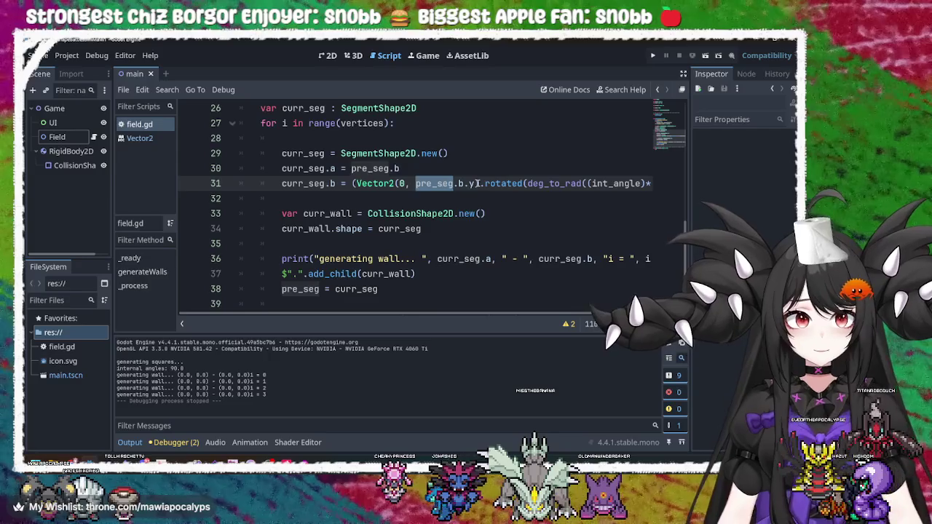
key("BackSpace")
key("BackSpace")
key("BackSpace")
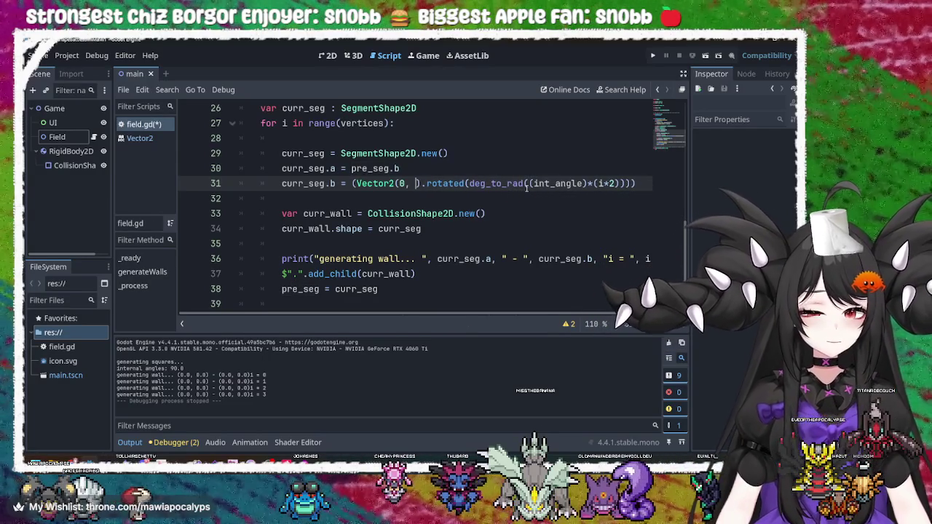
type("wall")
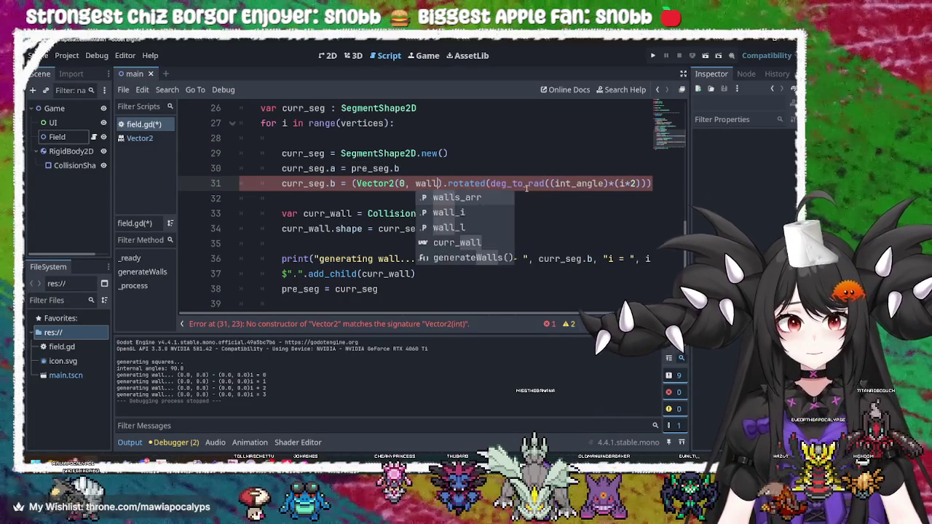
key("Down")
key("Down")
key("Return")
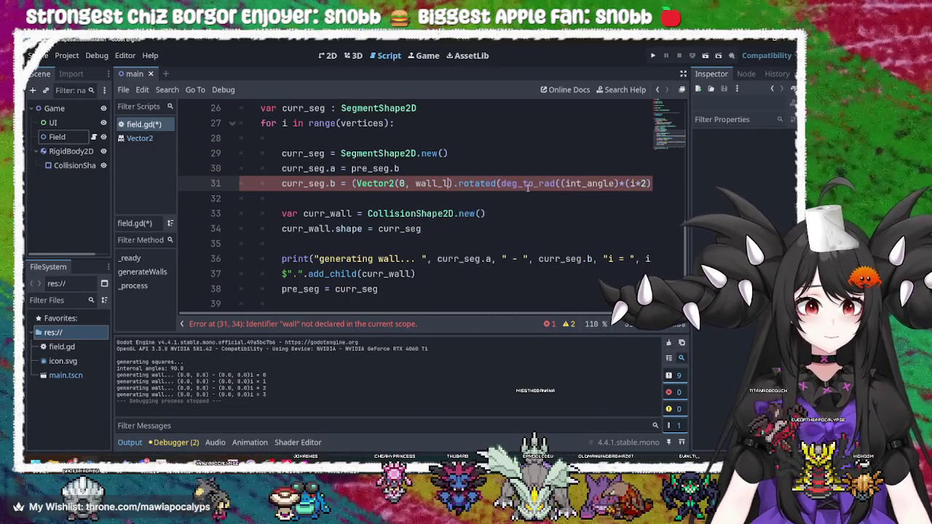
key("F5")
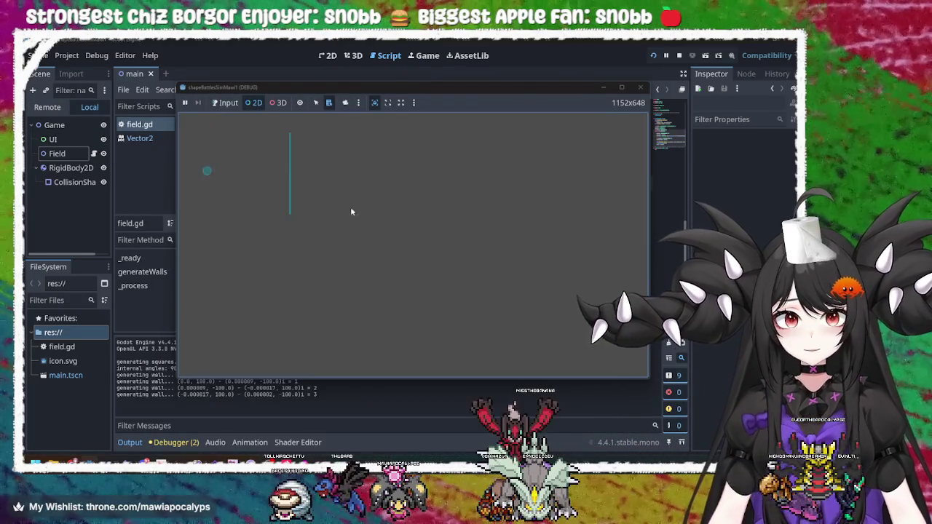
right_click(292, 183)
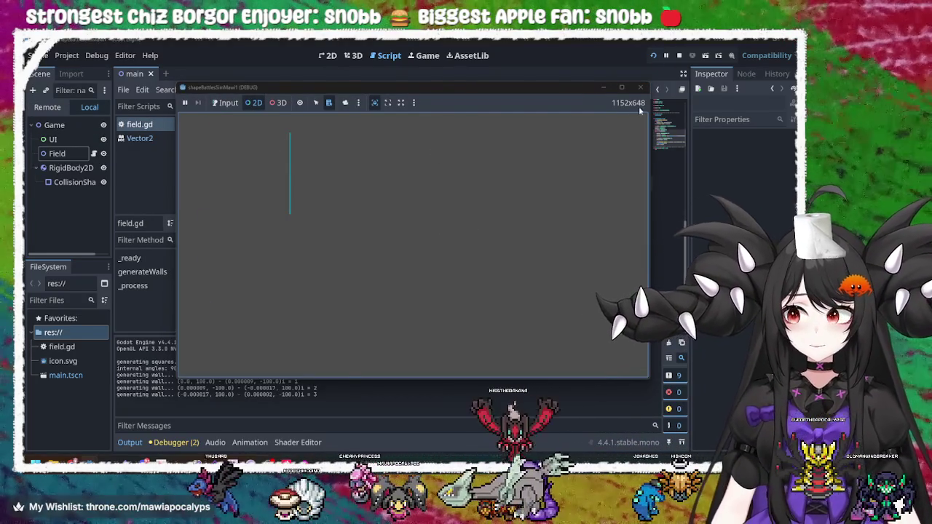
left_click(640, 87)
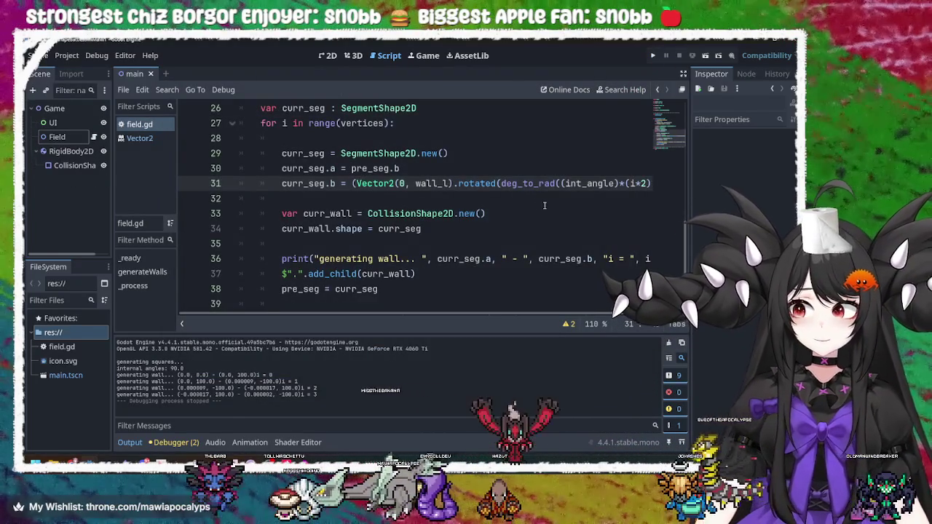
scroll(534, 217, "down", 1)
Step: Run the game with F5 to view the generated wall, then return to the maximized editor
scroll(534, 216, "up", 2)
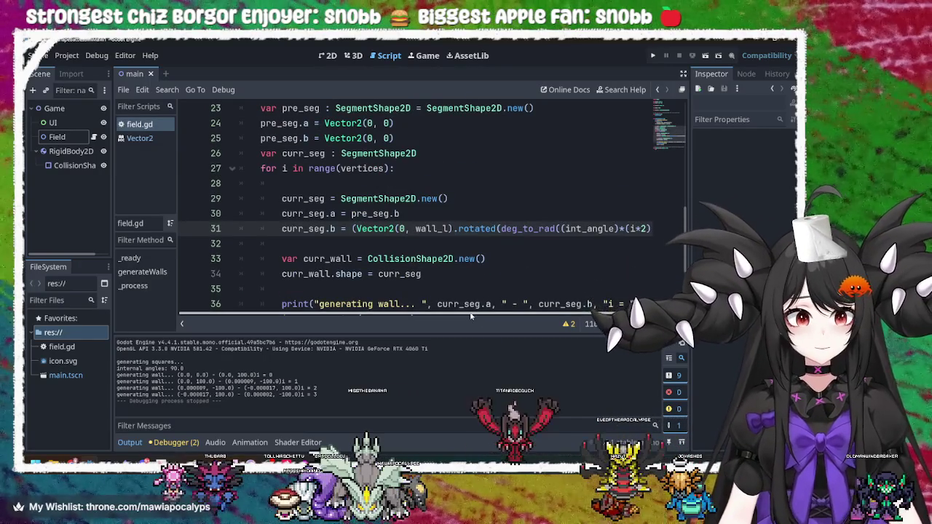
scroll(607, 310, "right", 1)
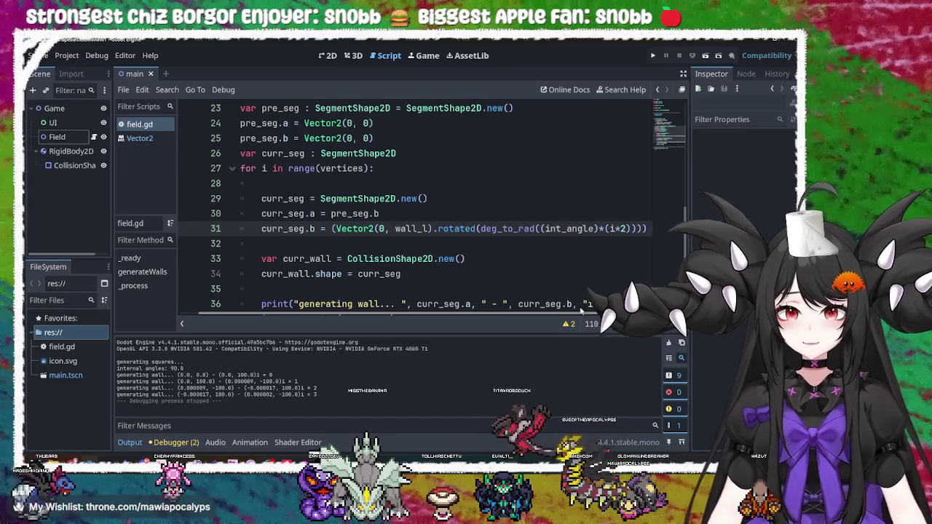
left_click_drag(509, 315, 464, 316)
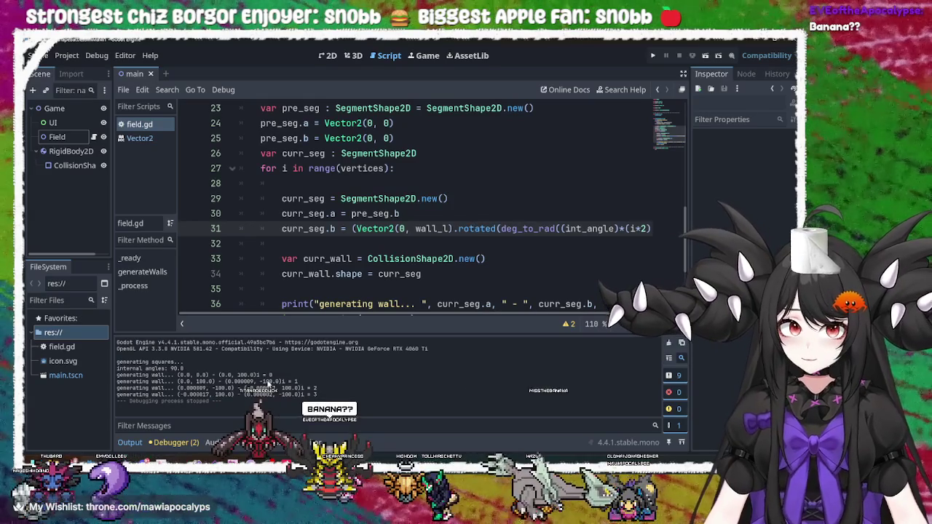
key("F5")
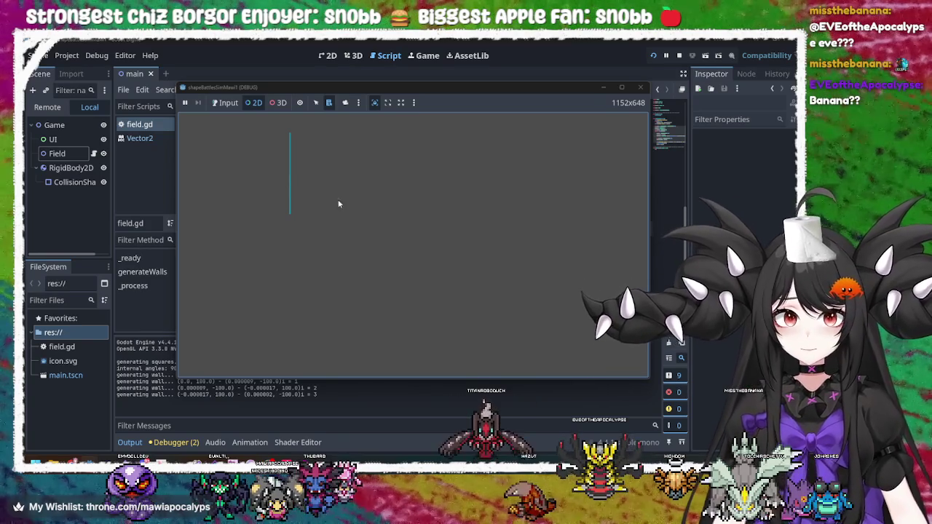
left_click(316, 102)
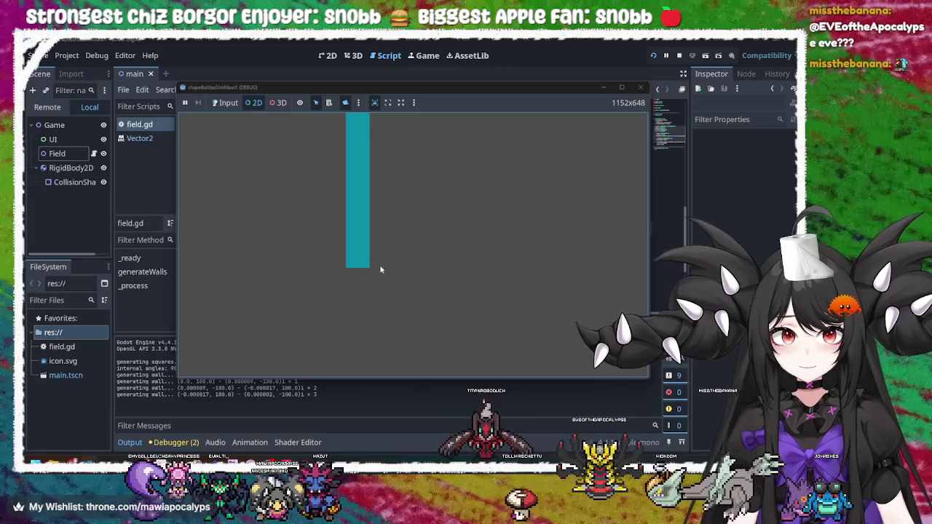
left_click_drag(473, 42, 470, 94)
double_click(471, 94)
Step: Insert '(i+2)' at int_angle on line 31 to balance the parentheses and save the script
left_click(542, 168)
type("(i+2")
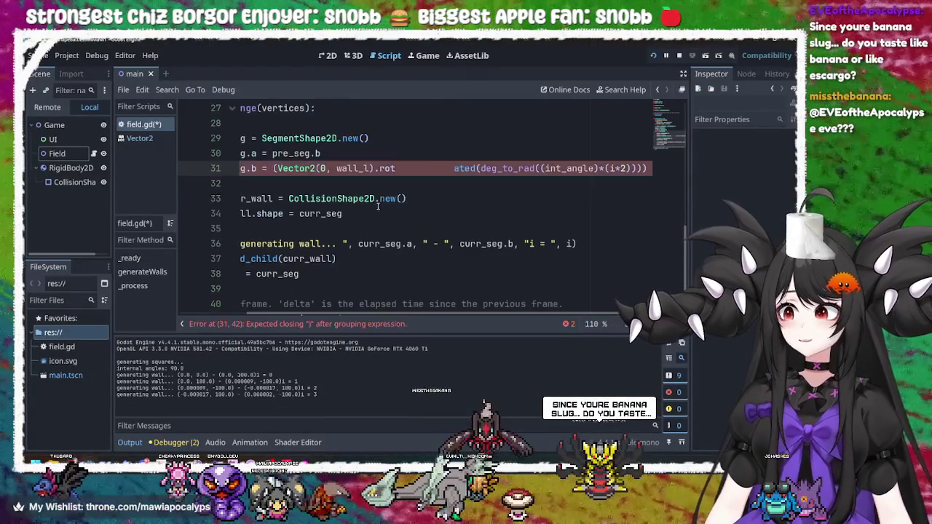
type(")")
key("ctrl+s")
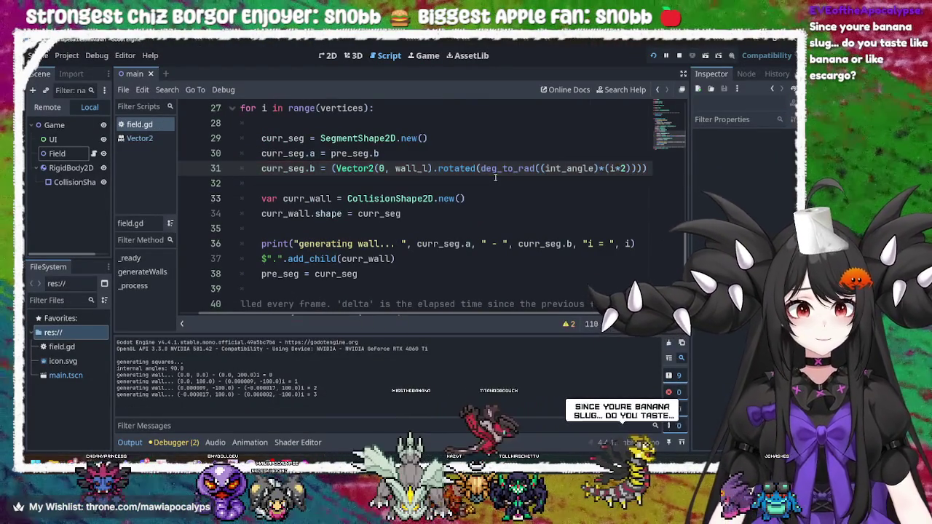
scroll(495, 172, "up", 2)
scroll(496, 173, "down", 2)
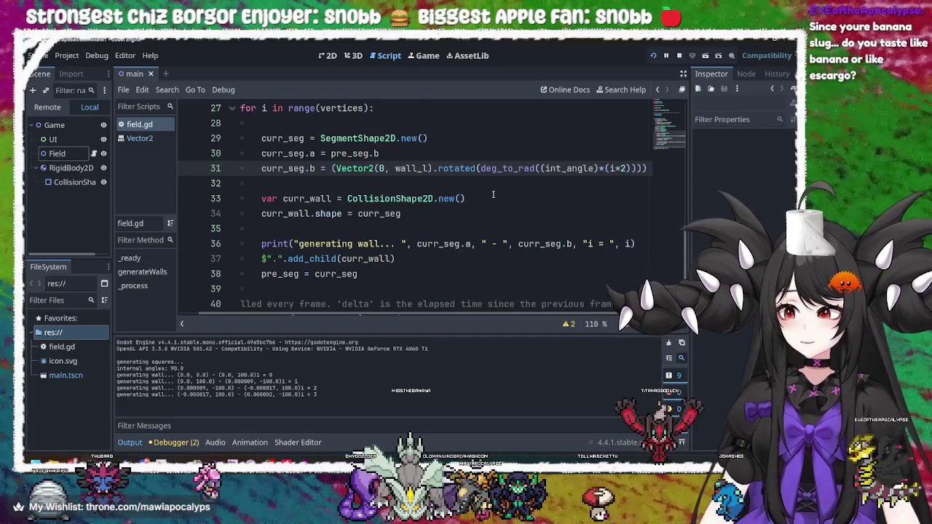
left_click(493, 194)
scroll(493, 194, "up", 3)
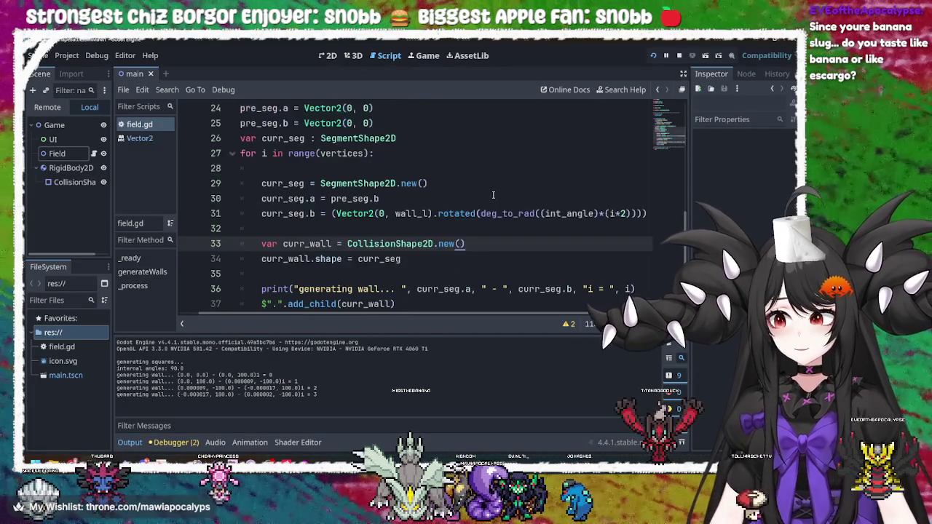
scroll(492, 201, "down", 4)
scroll(490, 205, "up", 2)
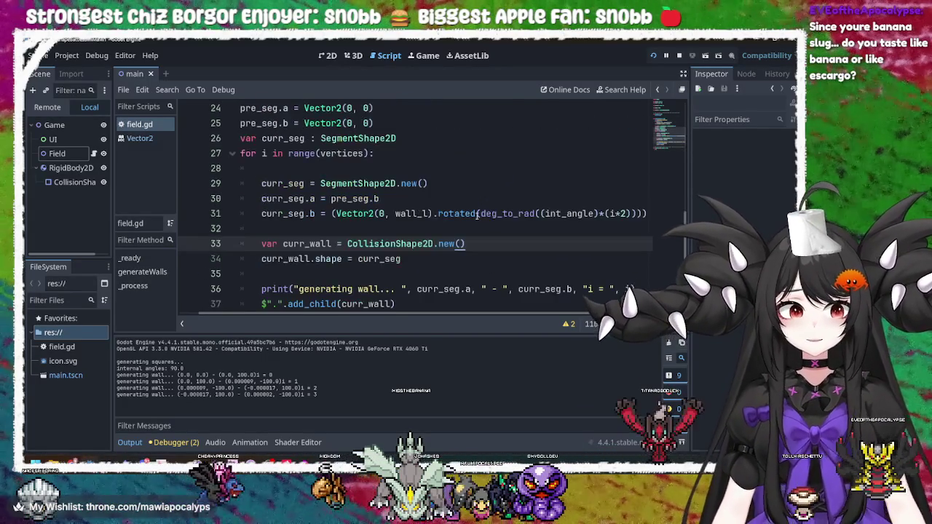
Step: Select wall_l inside the Vector2 on line 31 and delete it, leaving Vector2(0, )
left_click(477, 213)
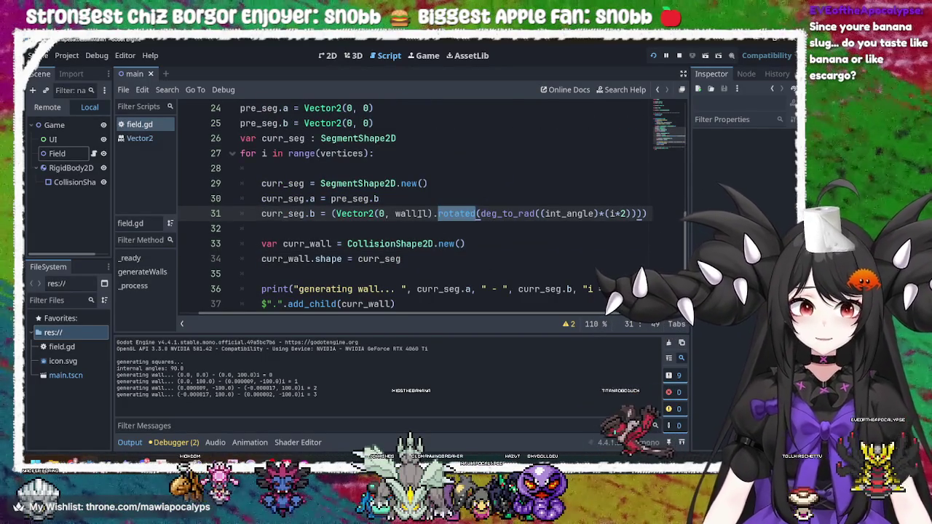
left_click(438, 213)
double_click(411, 214)
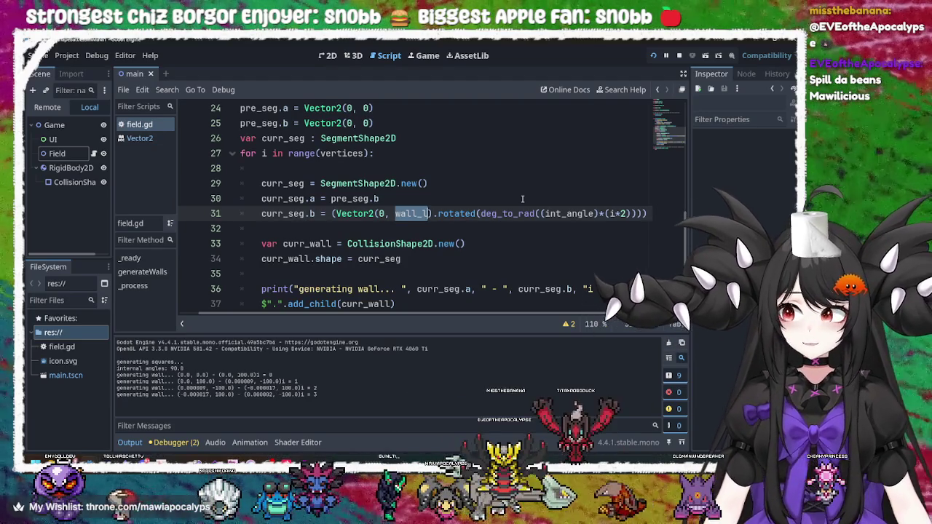
key("BackSpace")
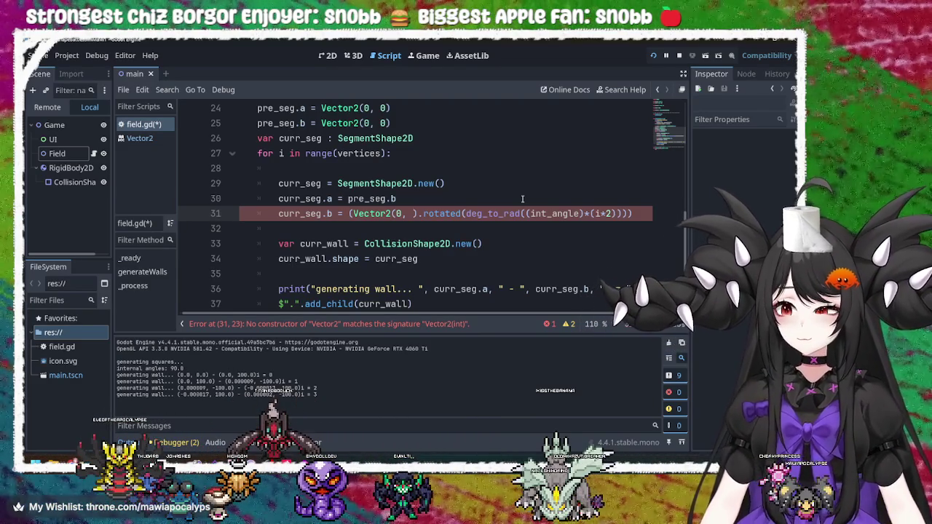
key("Left")
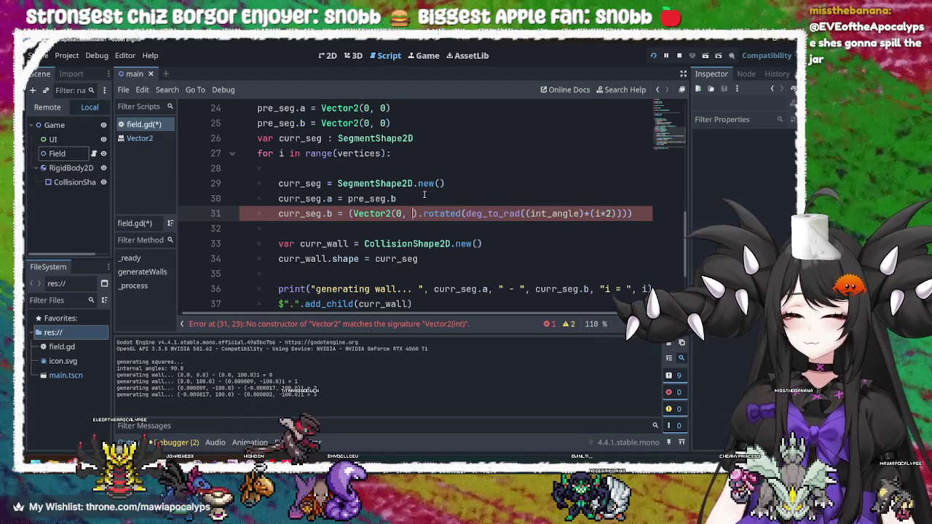
Step: Delete the 0 argument inside the Vector2 on line 31
key("BackSpace")
key("BackSpace")
key("BackSpace")
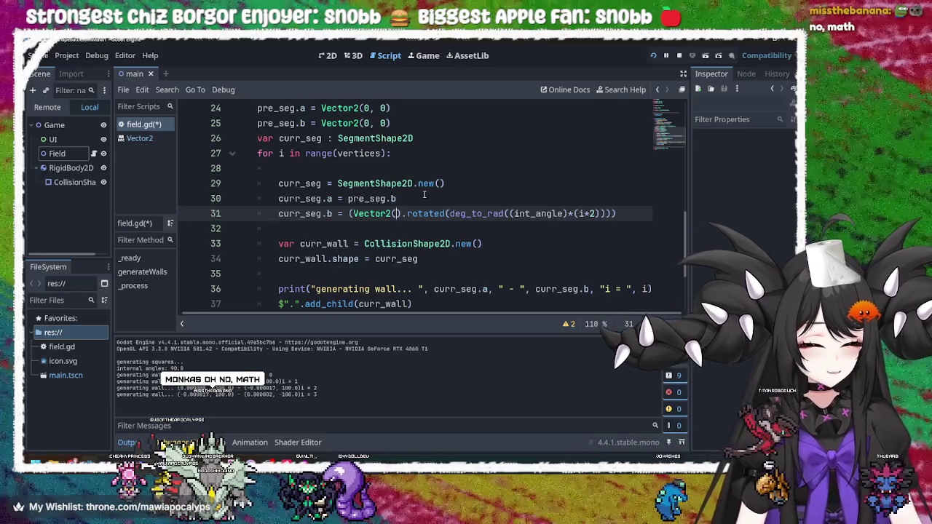
Step: Enter '1, 1' and select line 31's rotated Vector2 expression, then go to line 30's pre_seg.b
type("1, 1")
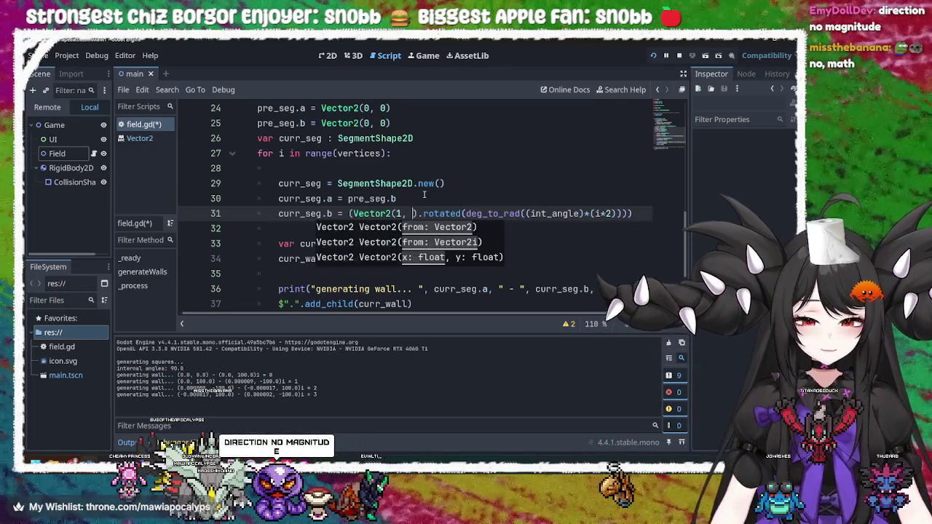
left_click(457, 213)
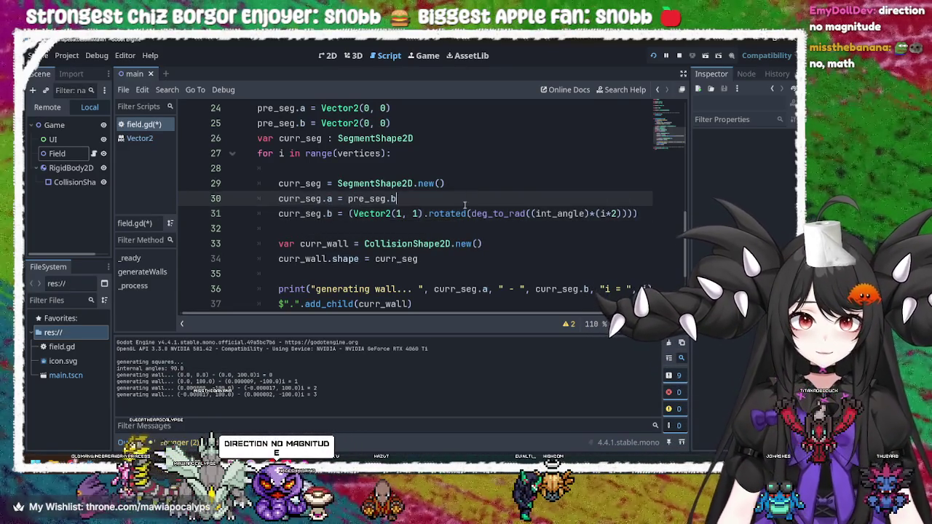
mouse_move(364, 214)
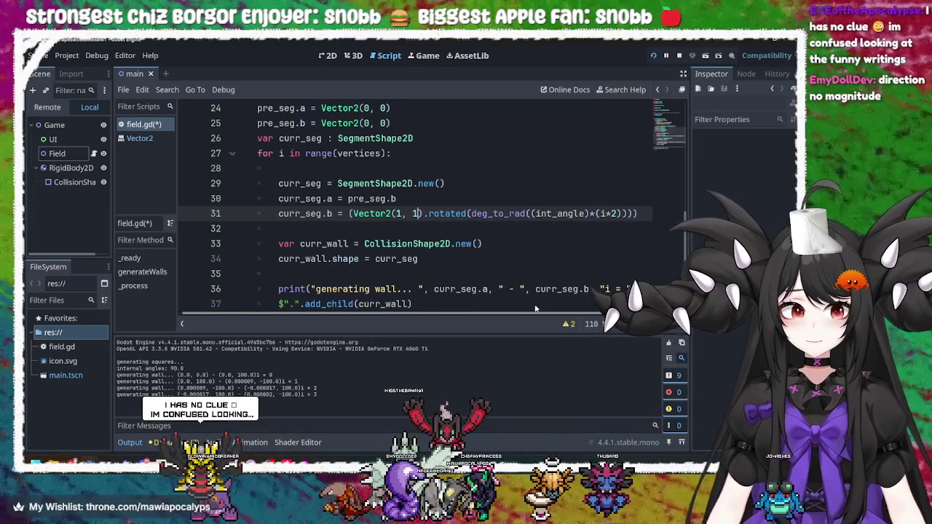
mouse_move(517, 210)
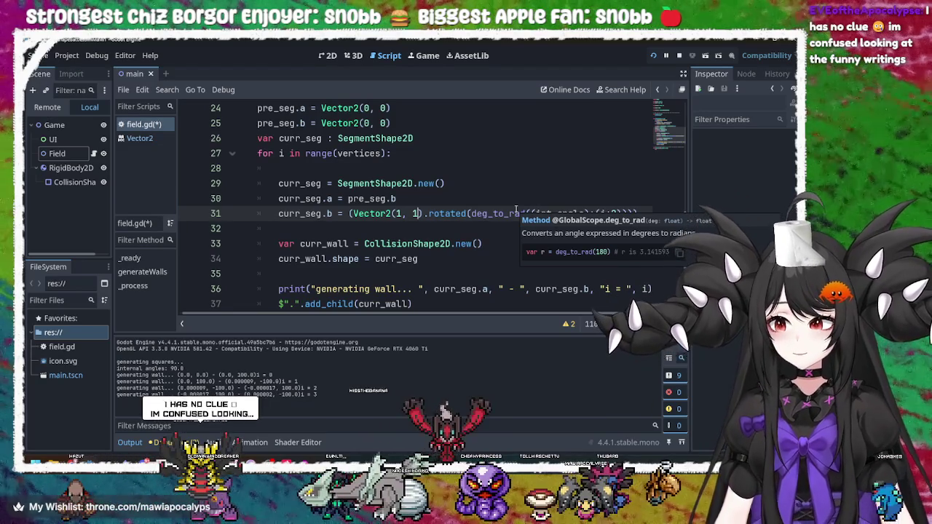
mouse_move(486, 209)
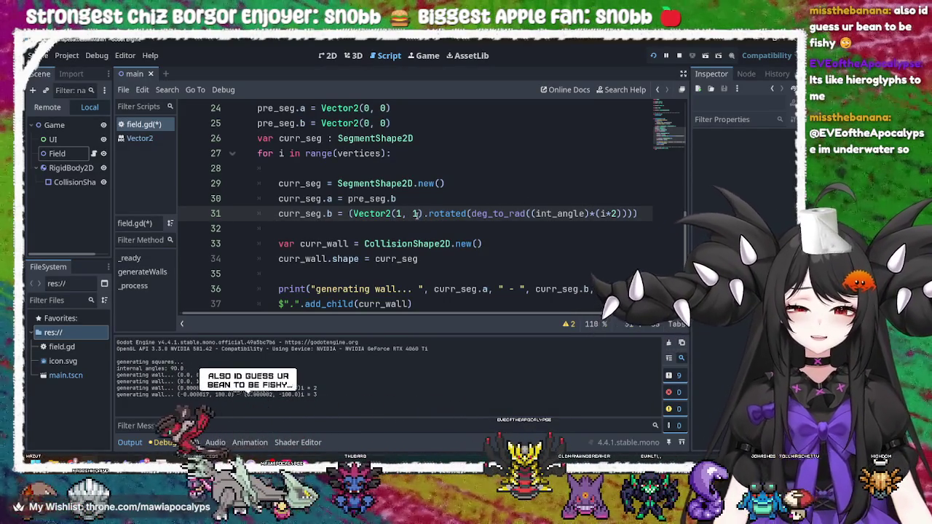
left_click(349, 213)
mouse_move(349, 213)
left_mouse_down()
mouse_move(638, 213)
mouse_move(282, 198)
mouse_move(639, 213)
left_mouse_up()
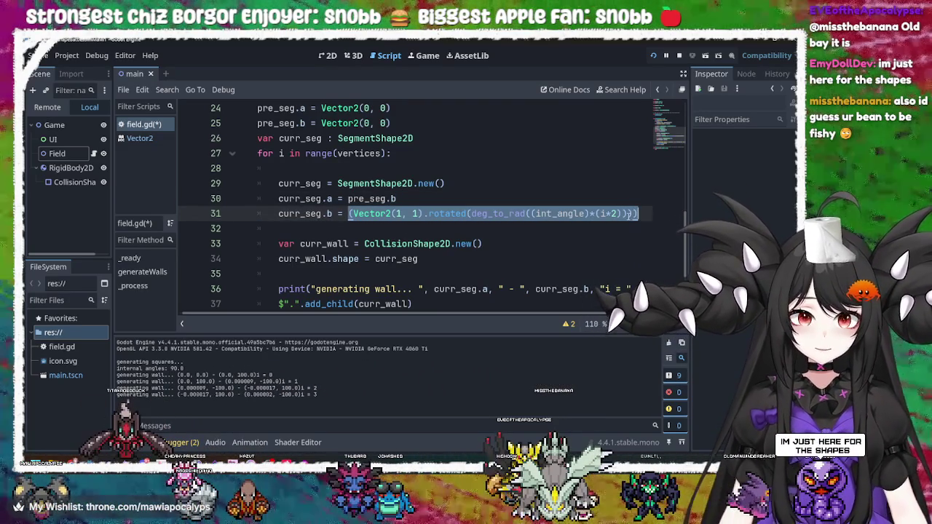
left_click(423, 203)
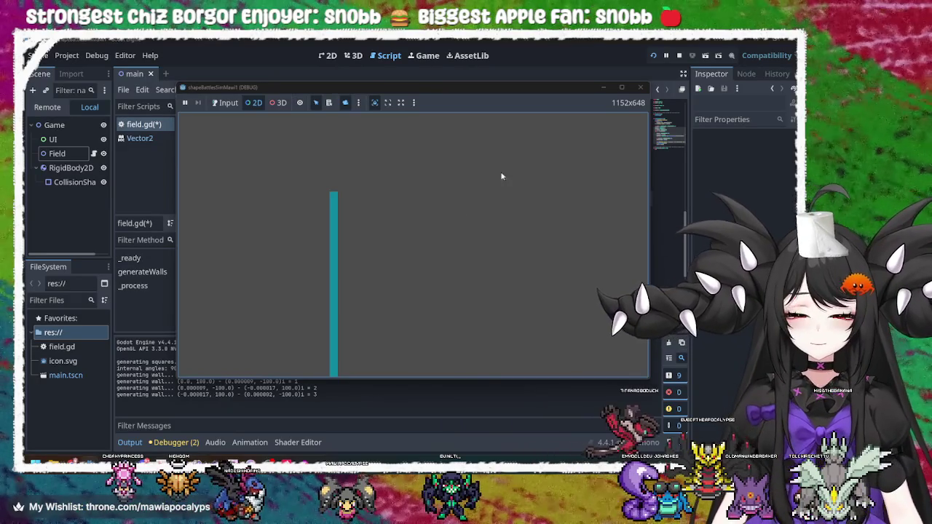
Step: Close the running game window and switch to the Godot Vector math docs in Chrome
left_click(640, 88)
key("alt+Tab")
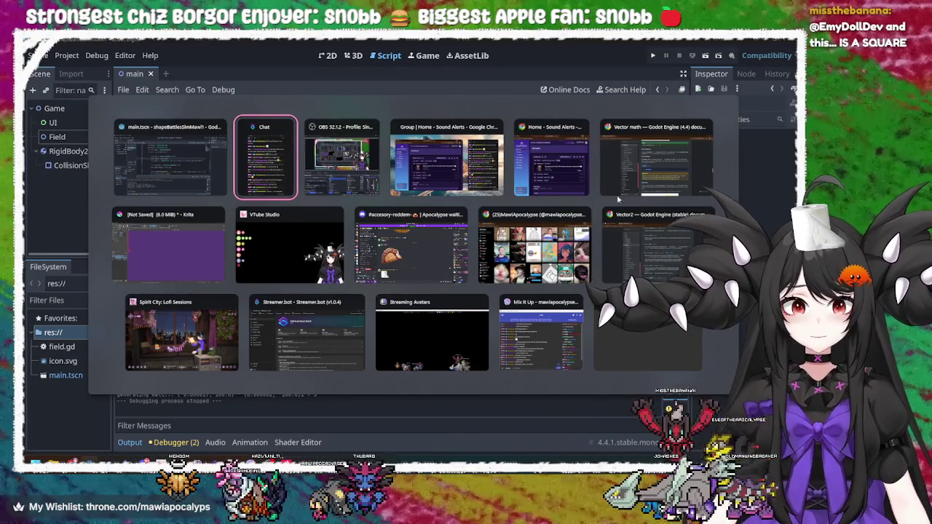
left_click(647, 169)
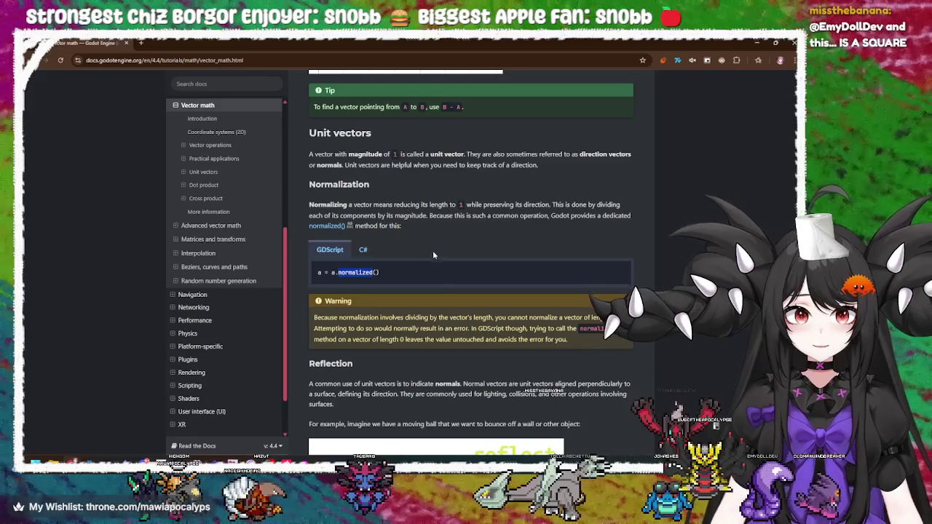
Step: Scroll the Vector math page down to Dot product and highlight the built-in dot() sentence
scroll(435, 253, "down", 3)
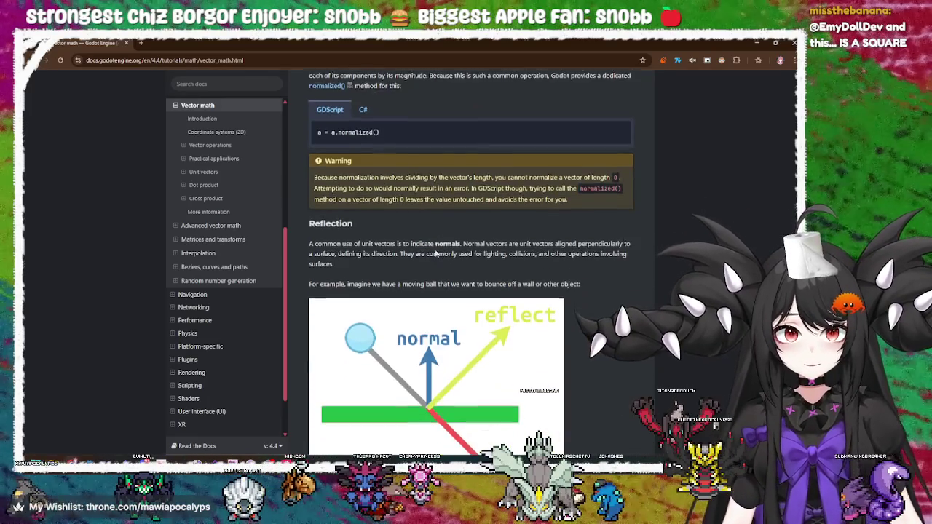
scroll(479, 306, "up", 1)
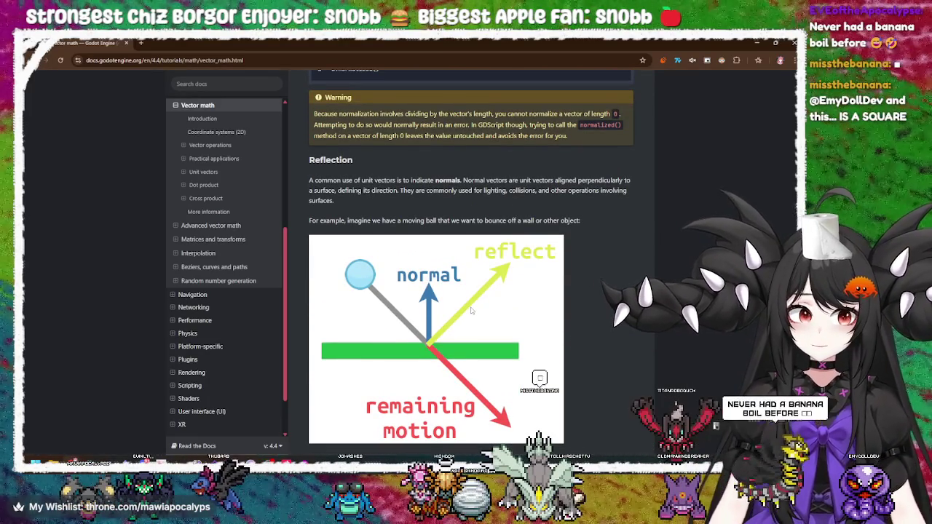
scroll(470, 311, "down", 3)
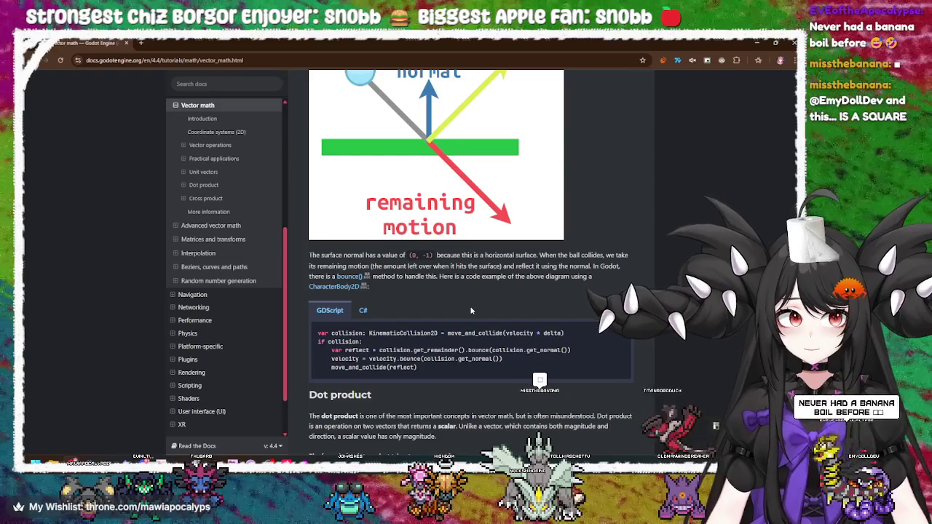
scroll(471, 311, "down", 3)
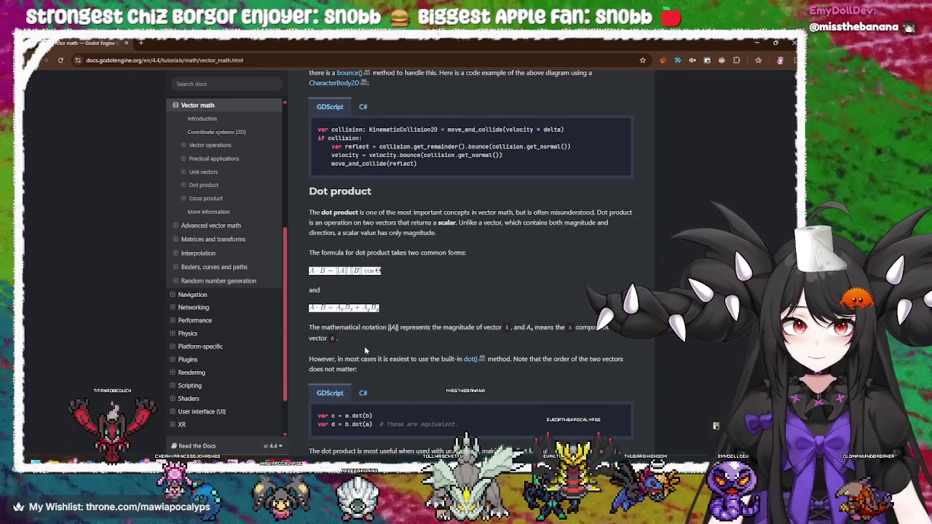
left_click_drag(339, 359, 567, 360)
left_click(567, 372)
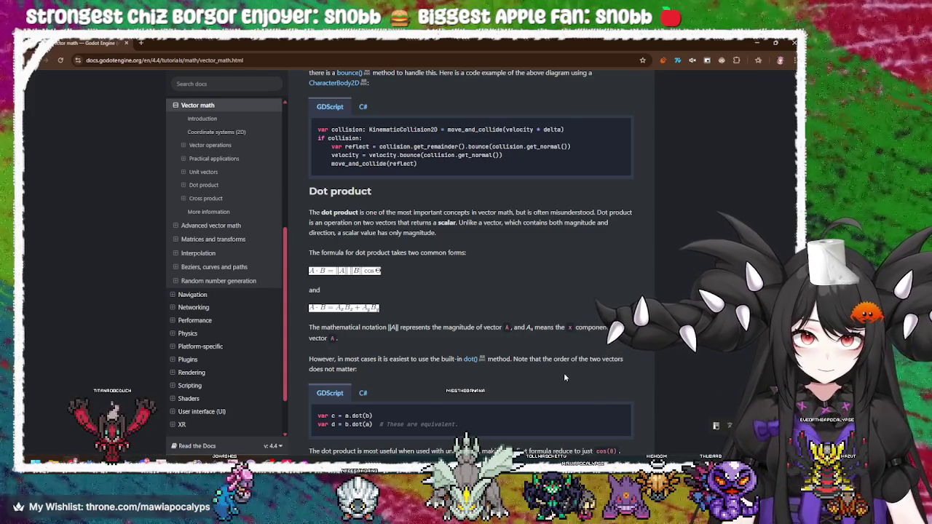
Step: Scroll past the dot() sample to the angle diagrams and Facing's player-and-zombies diagram
scroll(564, 376, "down", 3)
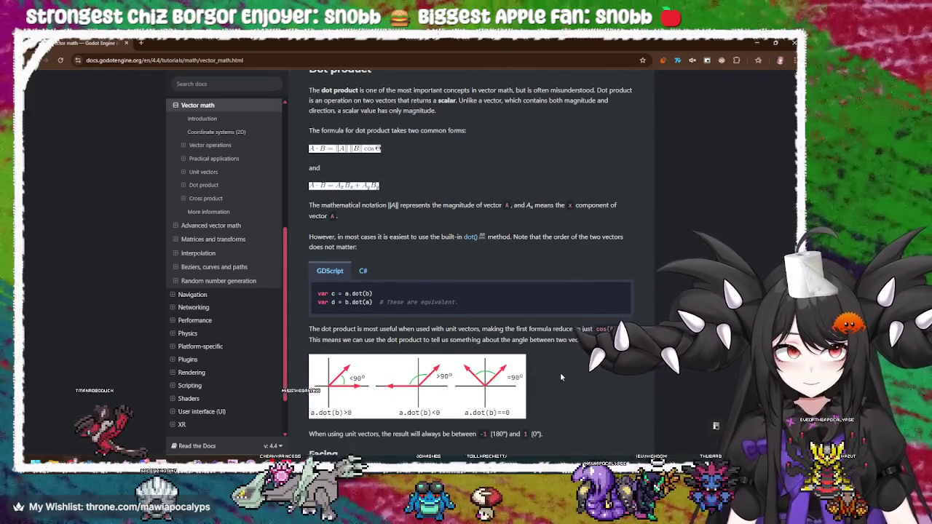
scroll(559, 379, "down", 1)
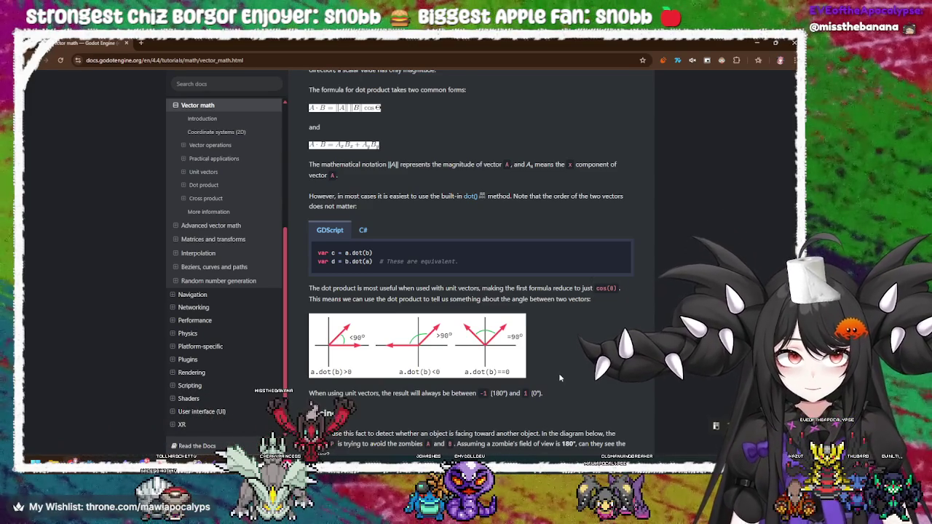
scroll(559, 378, "down", 1)
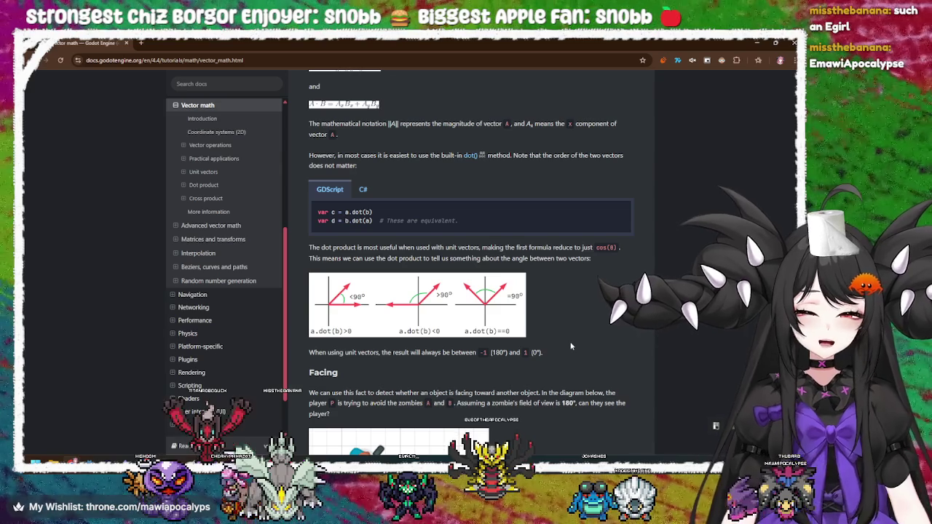
scroll(572, 347, "down", 3)
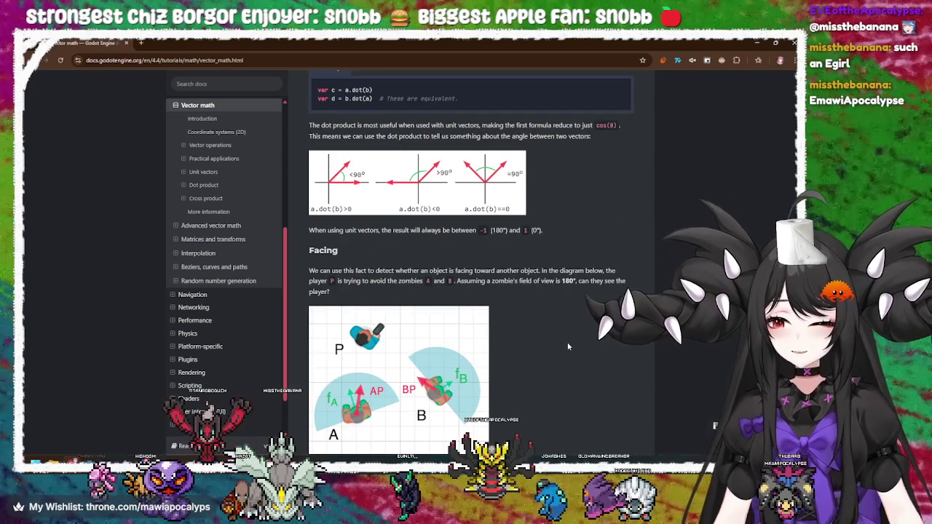
Step: Skim down through the Facing and Cross product sections and the page comments
scroll(569, 347, "down", 2)
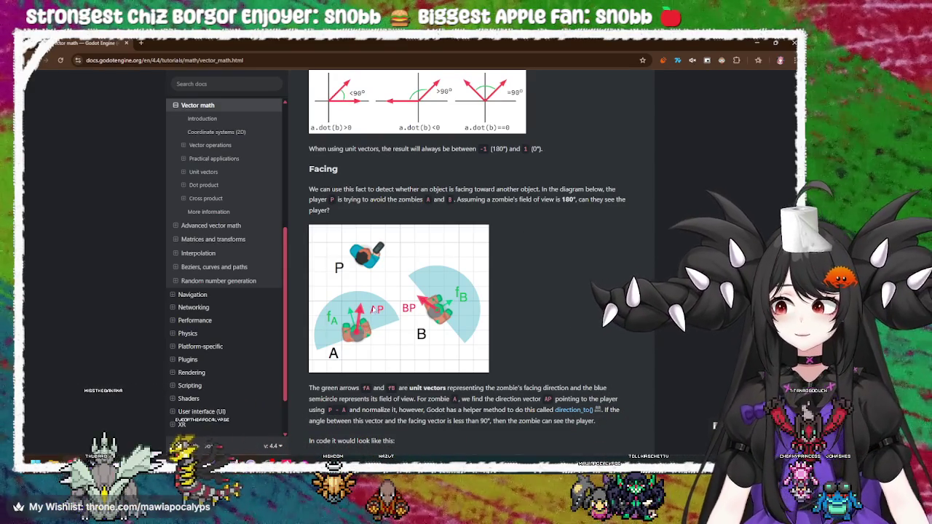
scroll(472, 269, "up", 3)
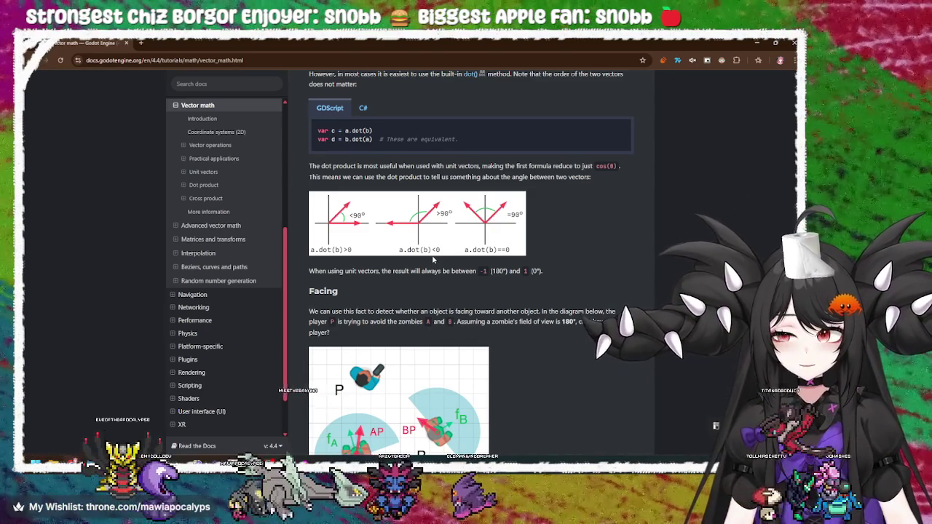
scroll(425, 347, "down", 1)
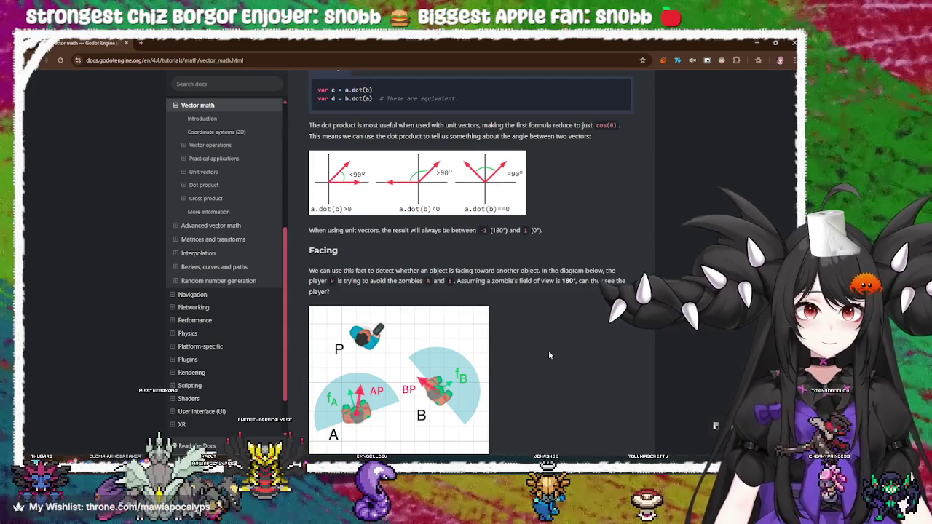
scroll(552, 353, "down", 3)
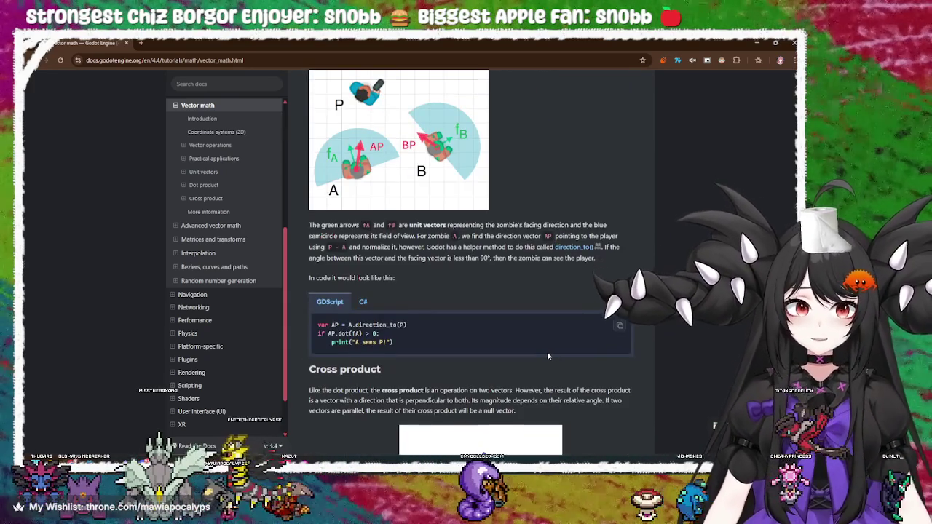
scroll(547, 355, "down", 2)
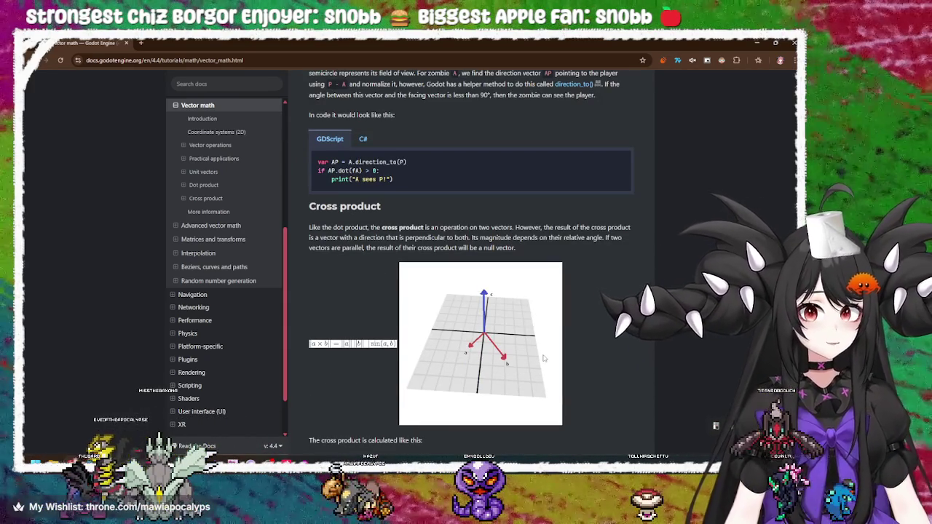
scroll(543, 357, "down", 6)
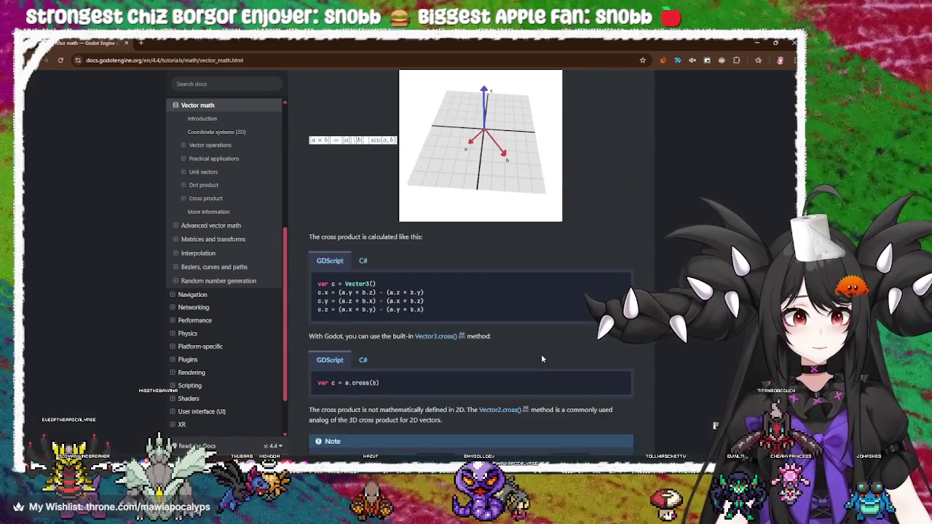
scroll(541, 357, "down", 5)
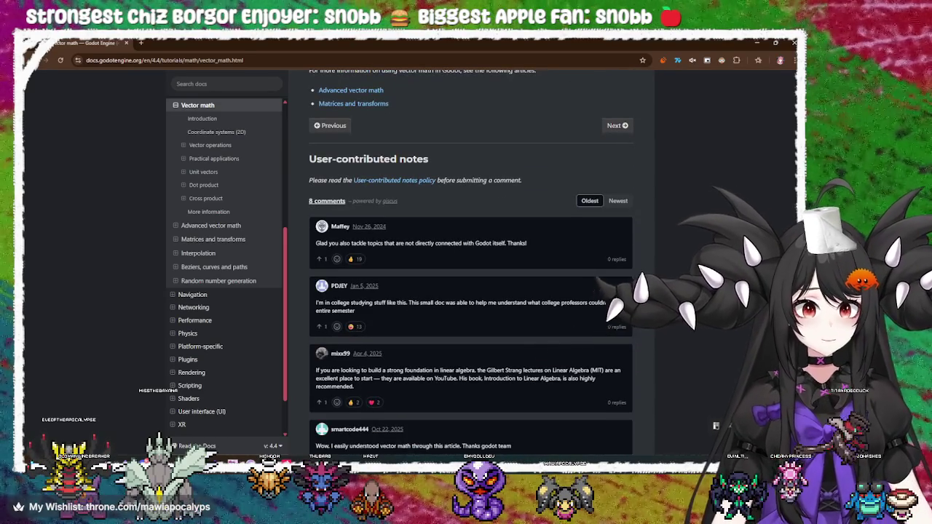
Step: Scroll back up toward Practical applications and Scalar multiplication
scroll(650, 287, "up", 11)
scroll(650, 287, "up", 12)
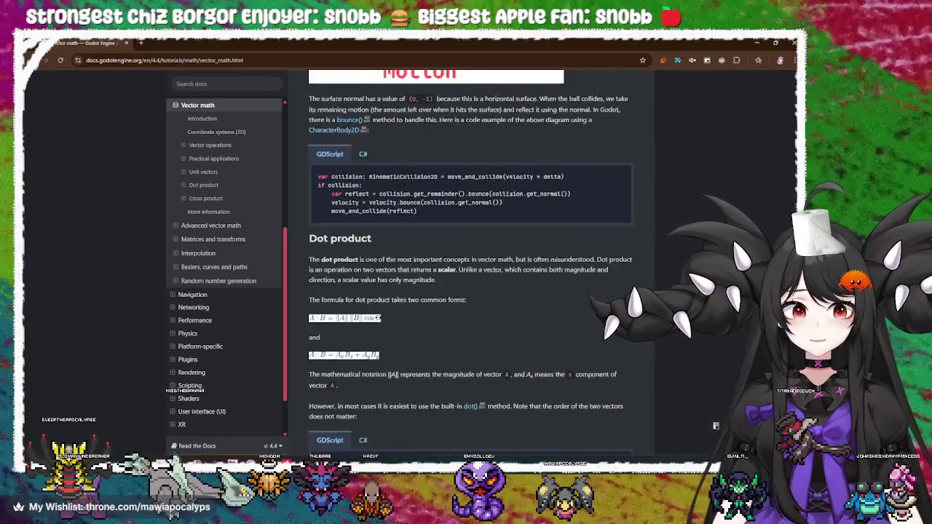
scroll(470, 291, "up", 4)
scroll(617, 302, "up", 8)
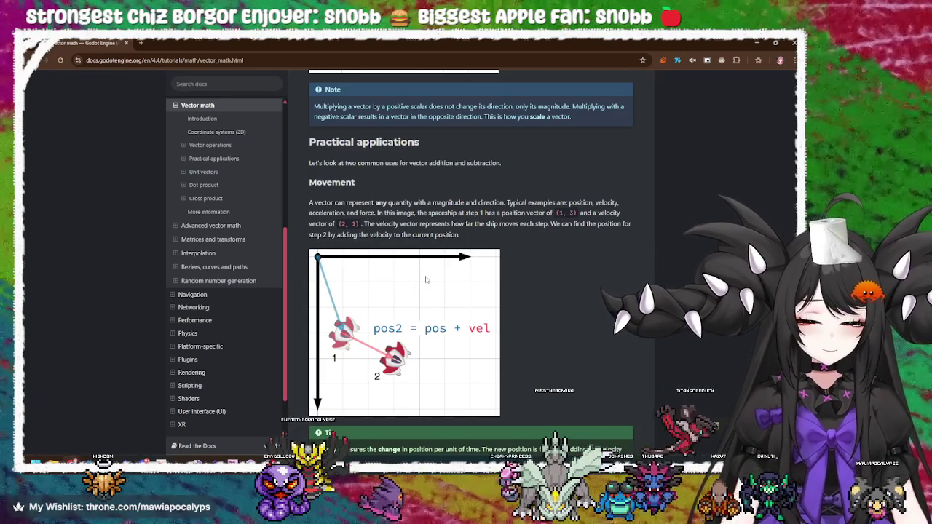
scroll(458, 285, "up", 3)
Step: Highlight 'a scalar' in Scalar multiplication, then the note on multiplying by a negative scalar
scroll(458, 285, "up", 3)
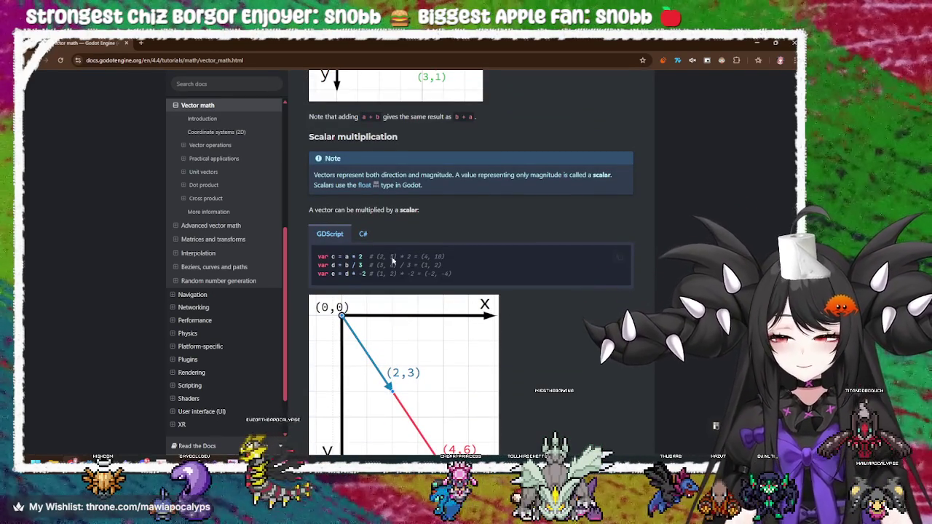
left_click_drag(395, 210, 420, 211)
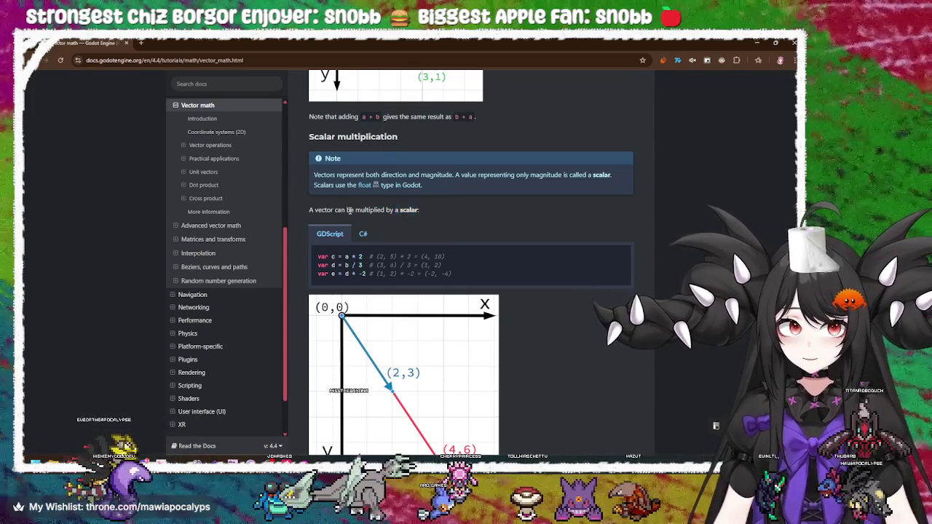
scroll(349, 210, "down", 3)
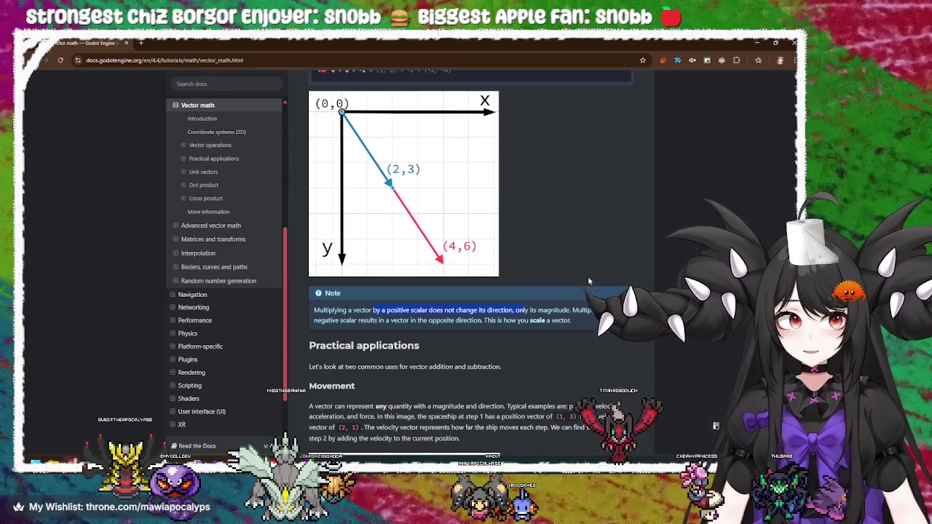
mouse_move(572, 311)
left_mouse_down()
mouse_move(624, 311)
mouse_move(597, 324)
mouse_move(390, 329)
left_mouse_up()
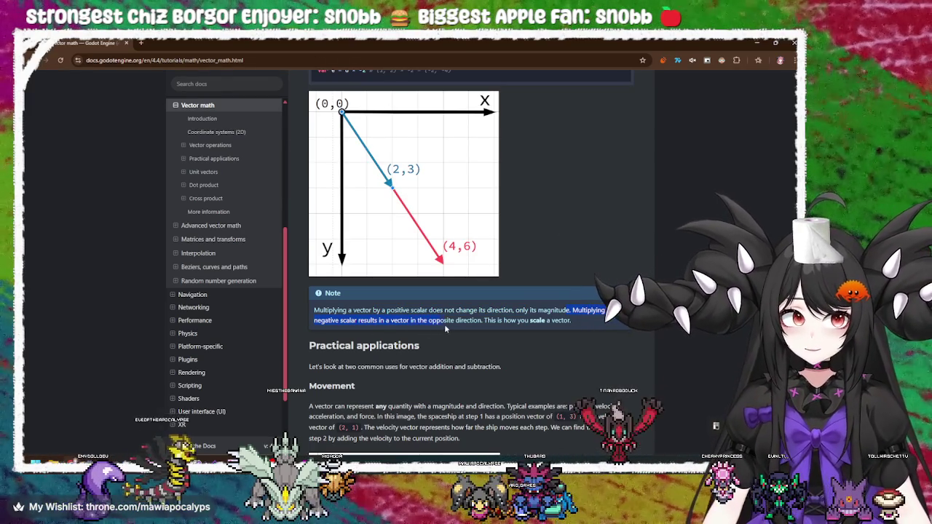
left_click(508, 318)
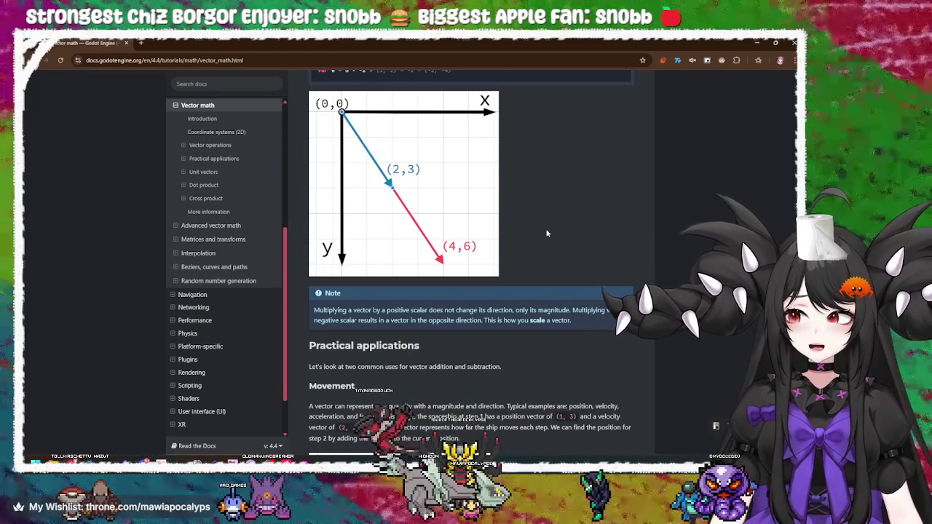
Step: Scroll down past Scalar multiplication, then back up to revisit Adding vectors
scroll(551, 235, "down", 3)
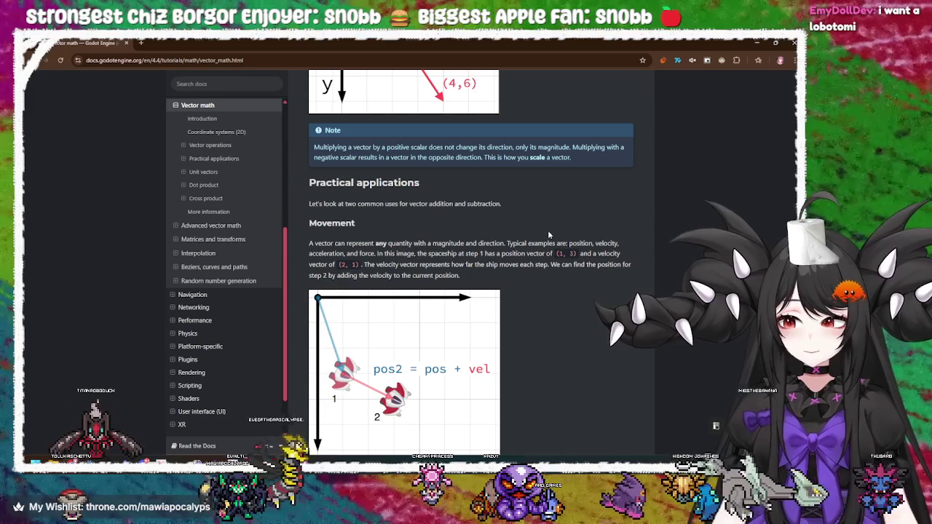
scroll(548, 230, "down", 1)
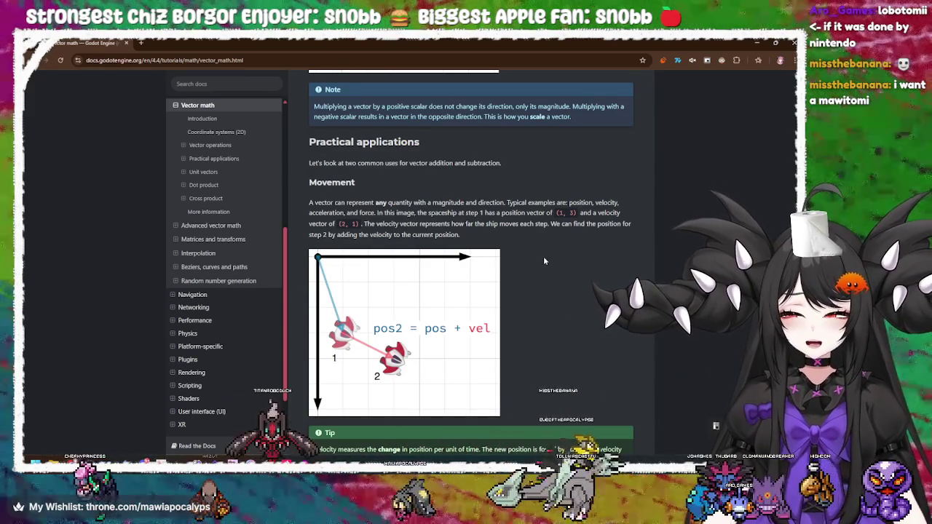
scroll(543, 260, "down", 3)
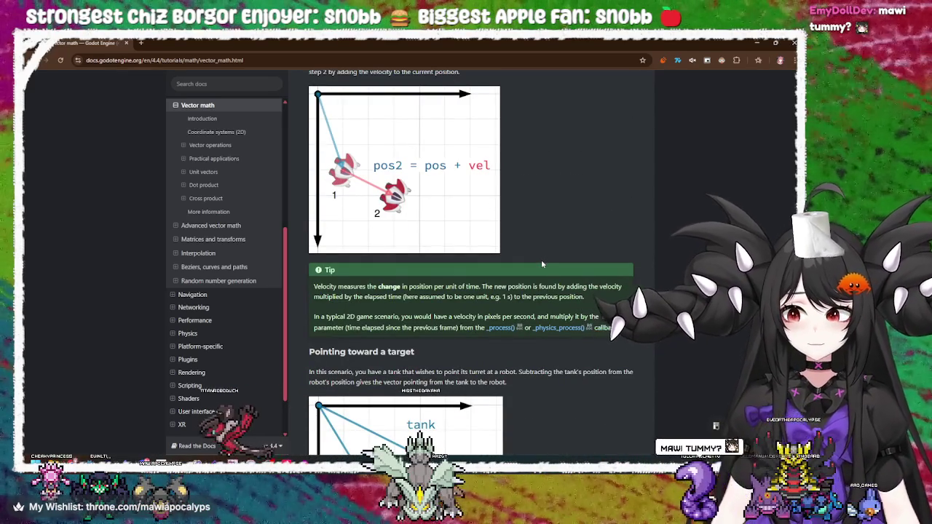
scroll(541, 260, "up", 3)
scroll(542, 265, "up", 3)
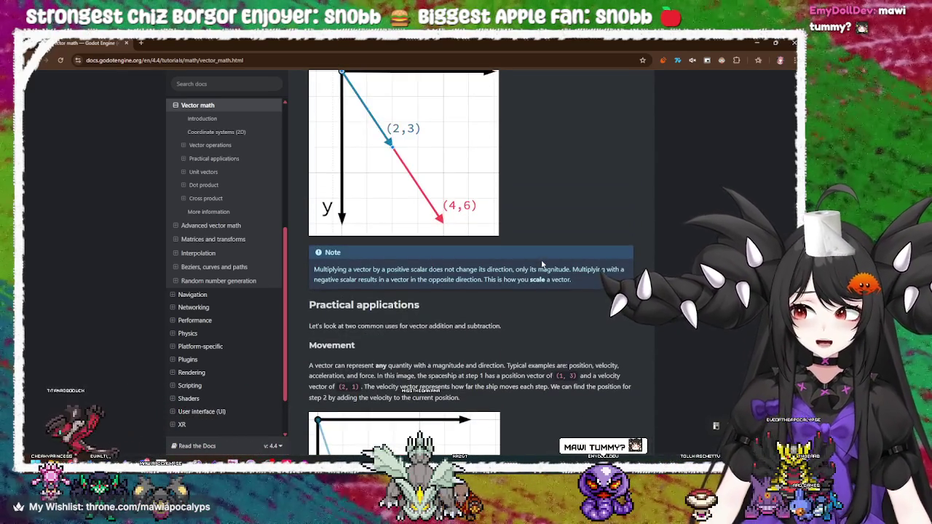
scroll(542, 265, "up", 12)
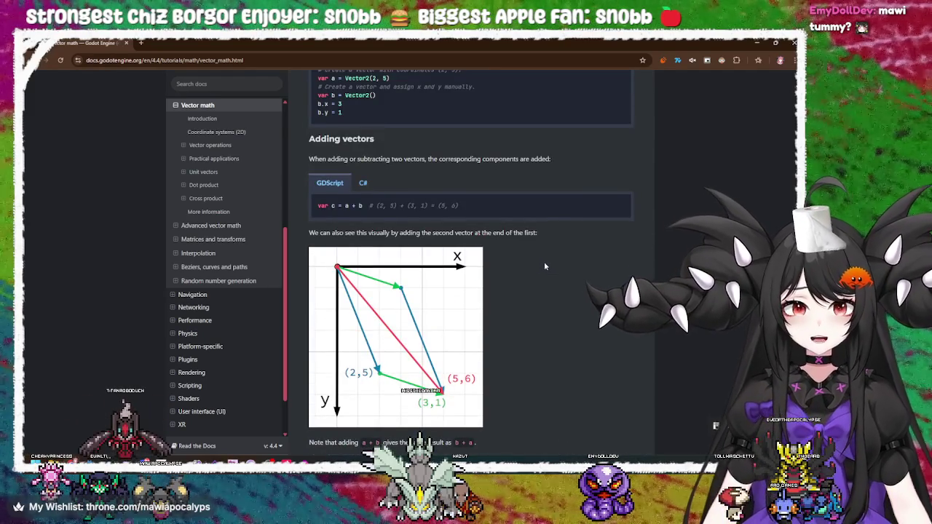
scroll(544, 266, "up", 2)
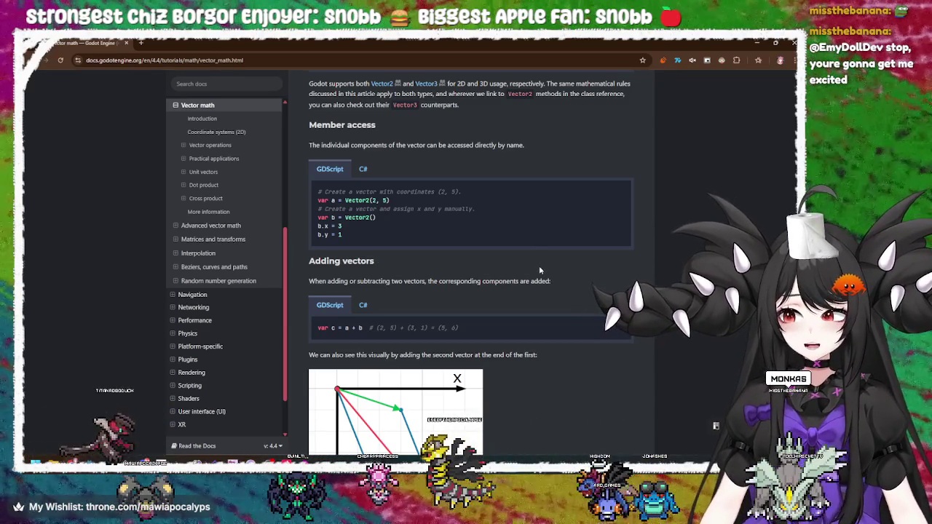
scroll(538, 271, "up", 1)
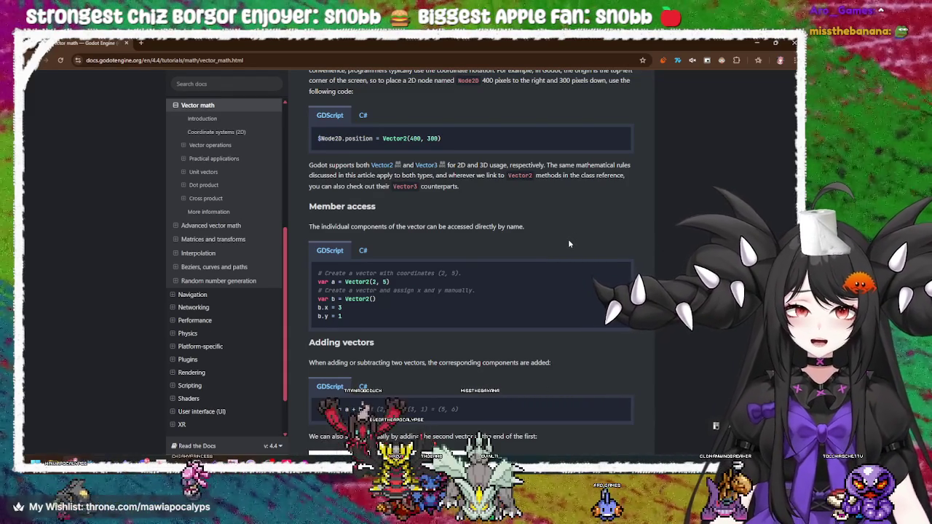
scroll(569, 244, "up", 3)
Step: Read down through Practical applications to Unit vectors, Normalization and its zero-length warning
scroll(524, 328, "down", 1)
scroll(371, 257, "down", 1)
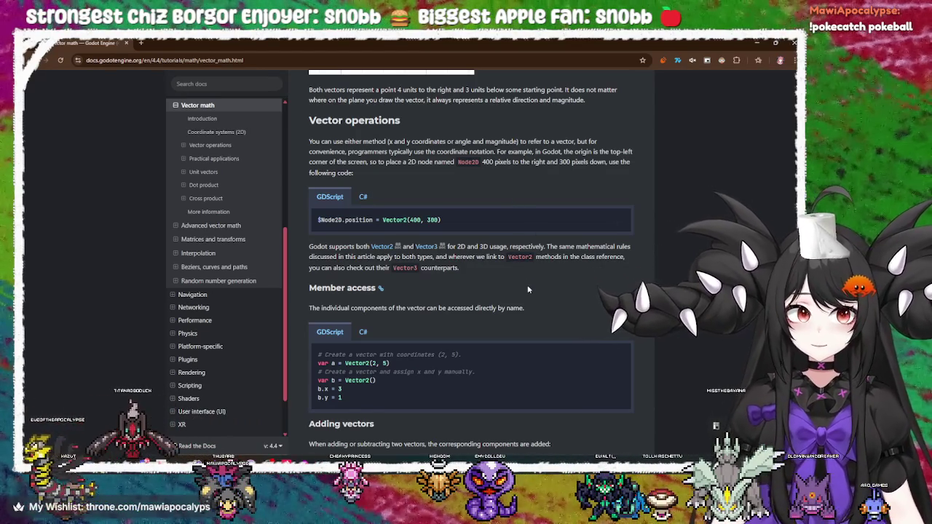
scroll(528, 287, "down", 3)
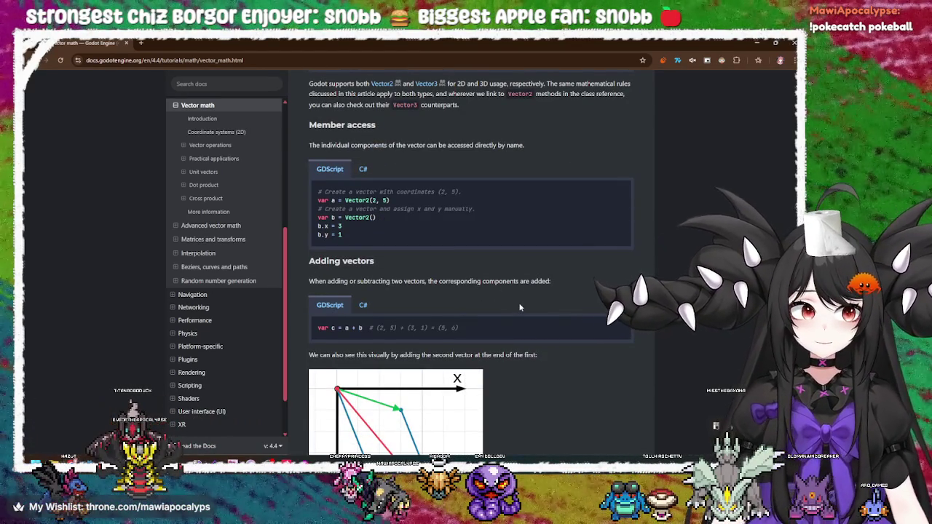
scroll(519, 308, "down", 1)
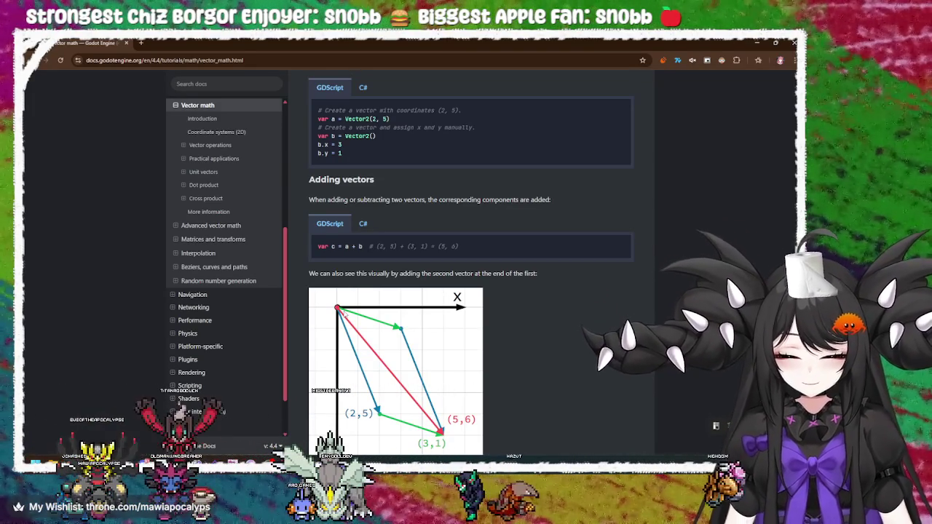
scroll(573, 337, "down", 3)
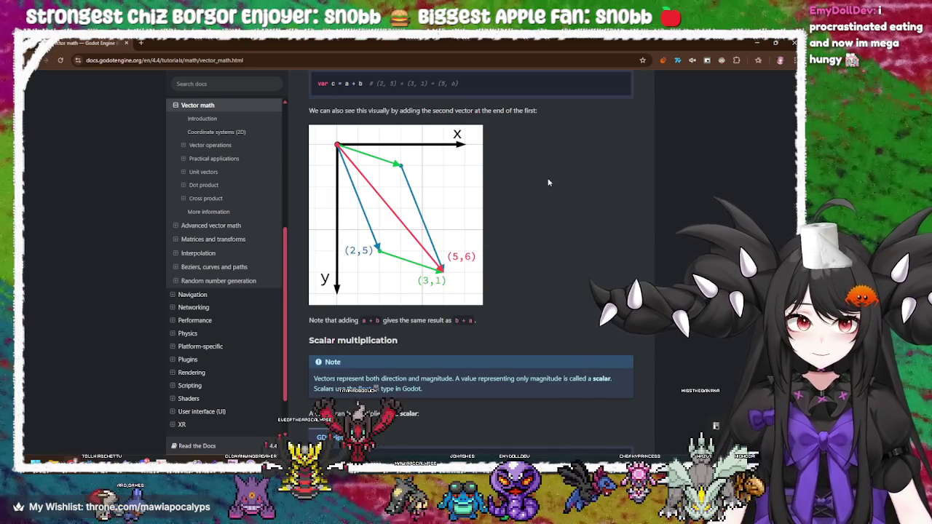
scroll(552, 267, "down", 3)
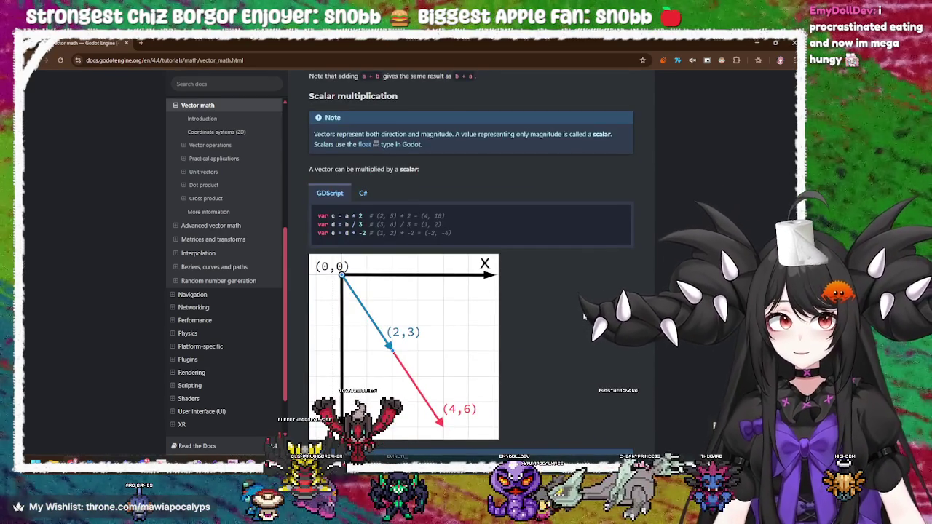
scroll(587, 316, "up", 2)
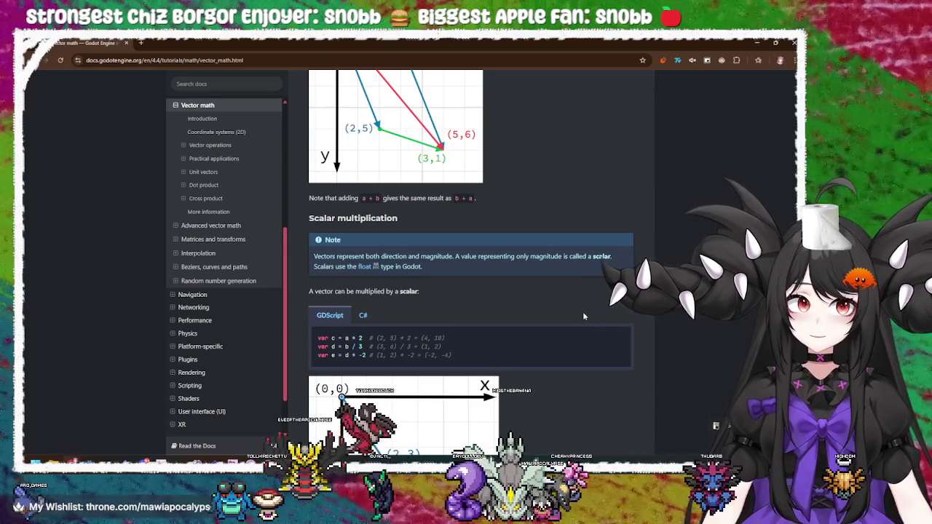
scroll(584, 316, "down", 4)
scroll(583, 317, "down", 2)
scroll(583, 316, "down", 2)
scroll(584, 316, "down", 3)
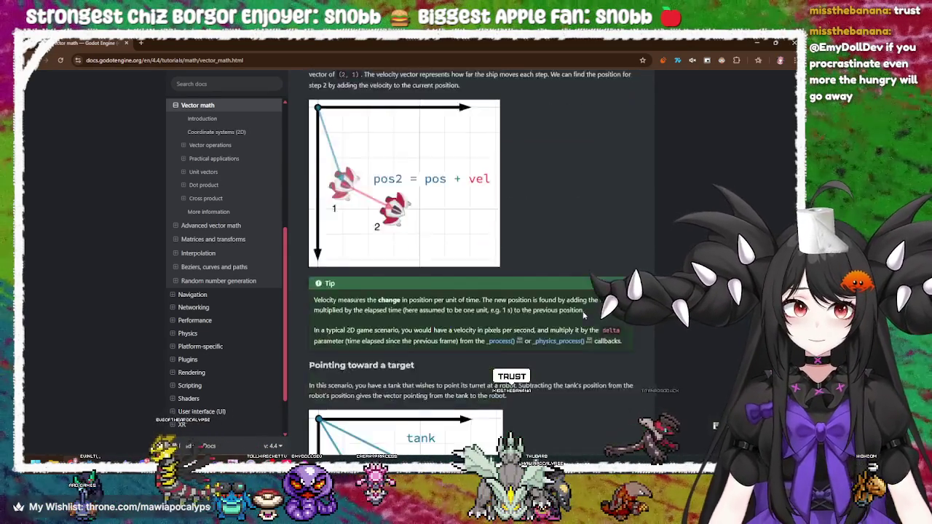
scroll(584, 316, "down", 3)
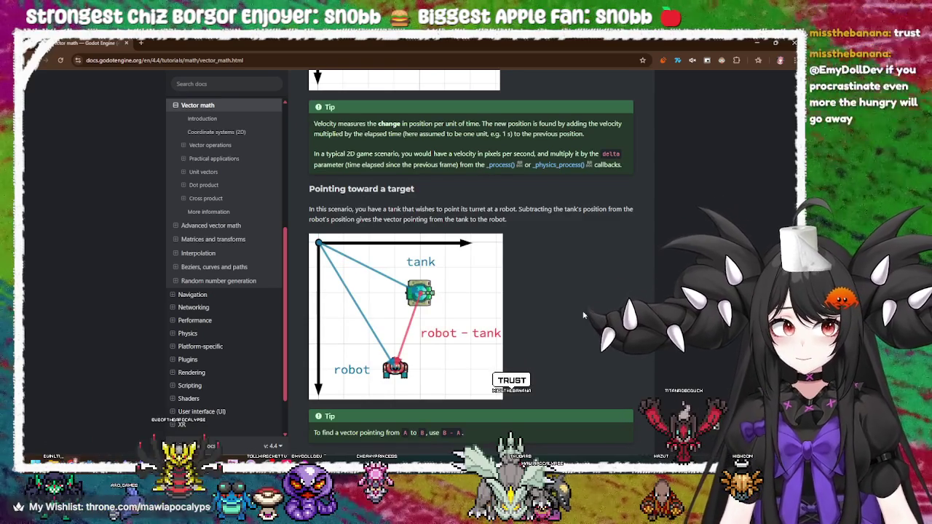
scroll(584, 315, "down", 5)
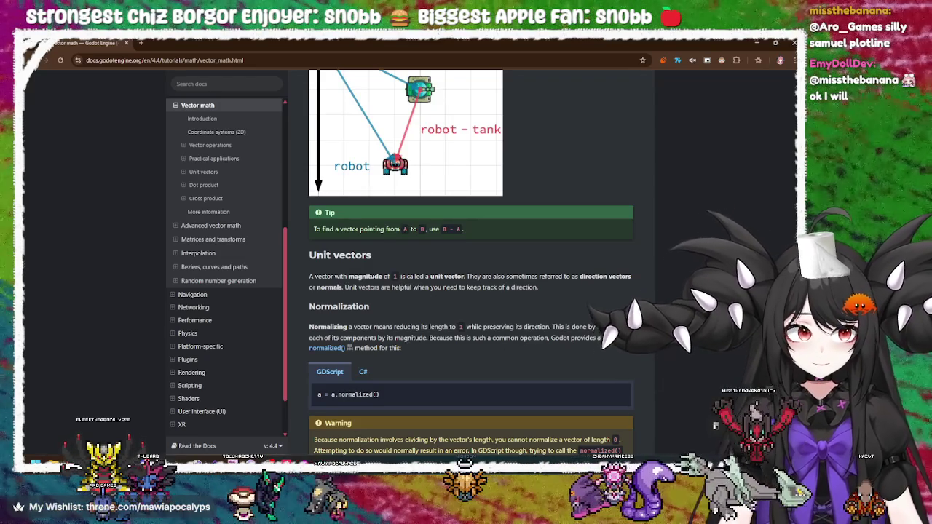
scroll(474, 356, "down", 1)
scroll(474, 353, "down", 2)
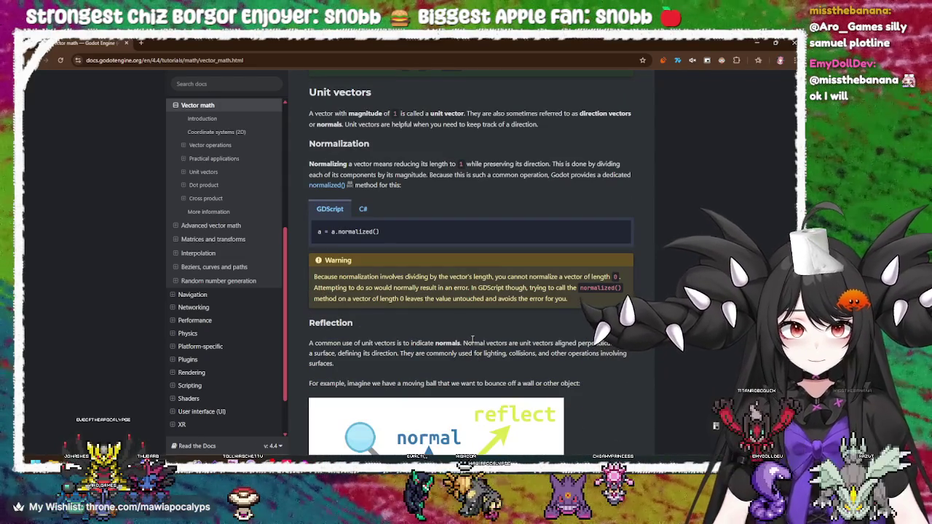
left_click_drag(430, 277, 597, 278)
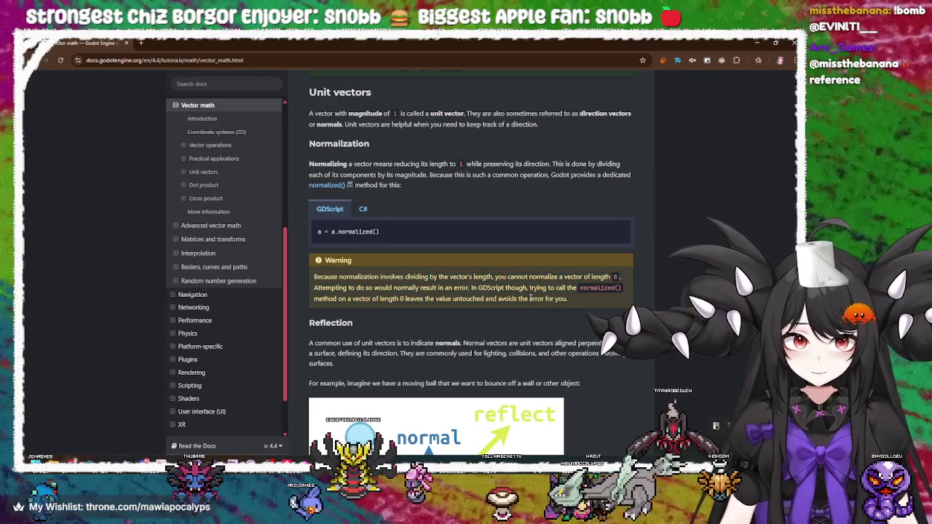
scroll(524, 299, "down", 1)
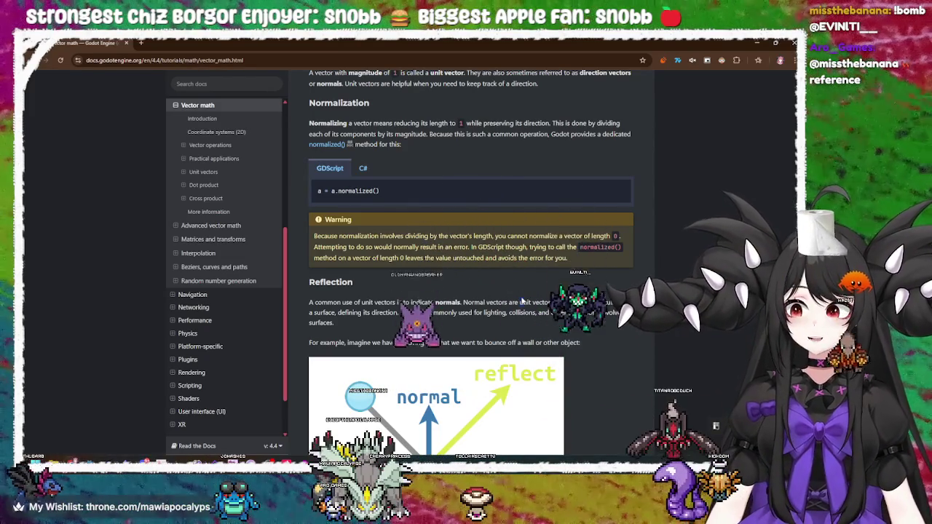
triple_click(522, 300)
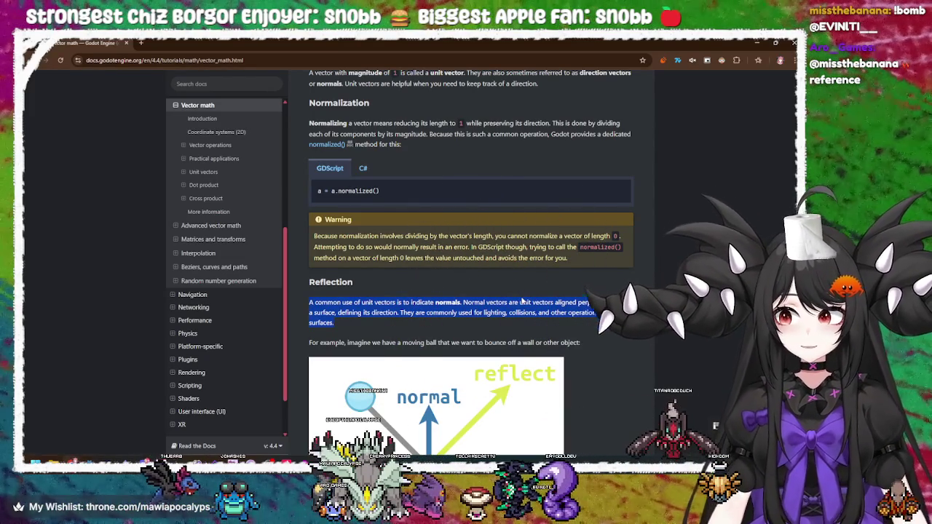
left_click(522, 300)
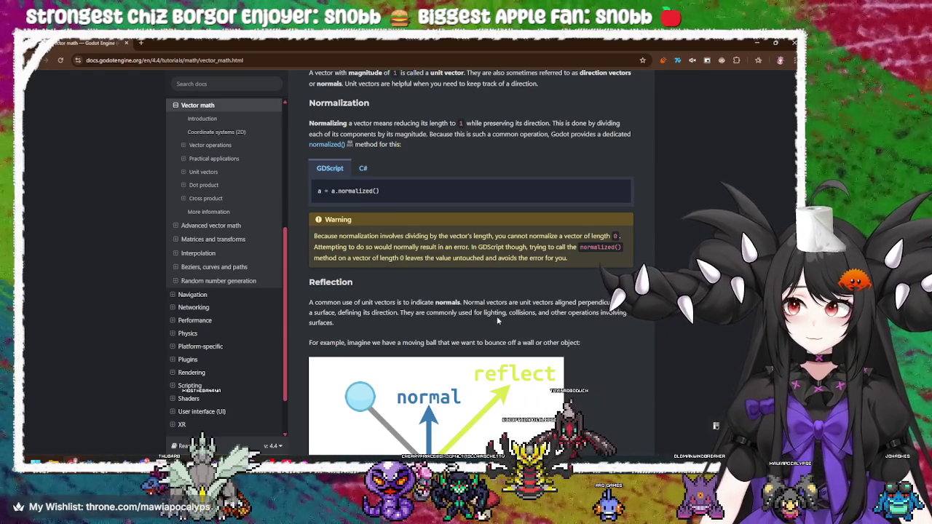
Step: Scroll back up to the top of the Vector math page
scroll(475, 311, "up", 1)
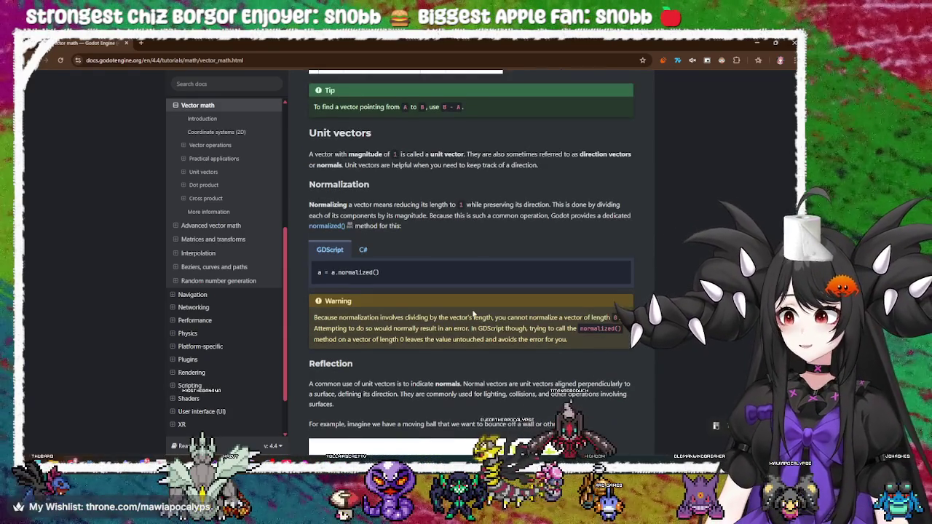
scroll(473, 314, "up", 2)
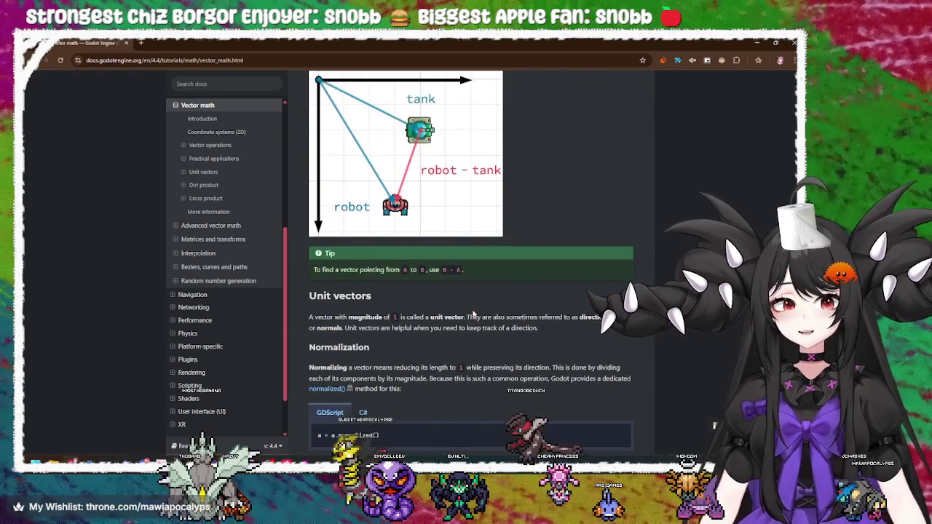
scroll(474, 313, "up", 5)
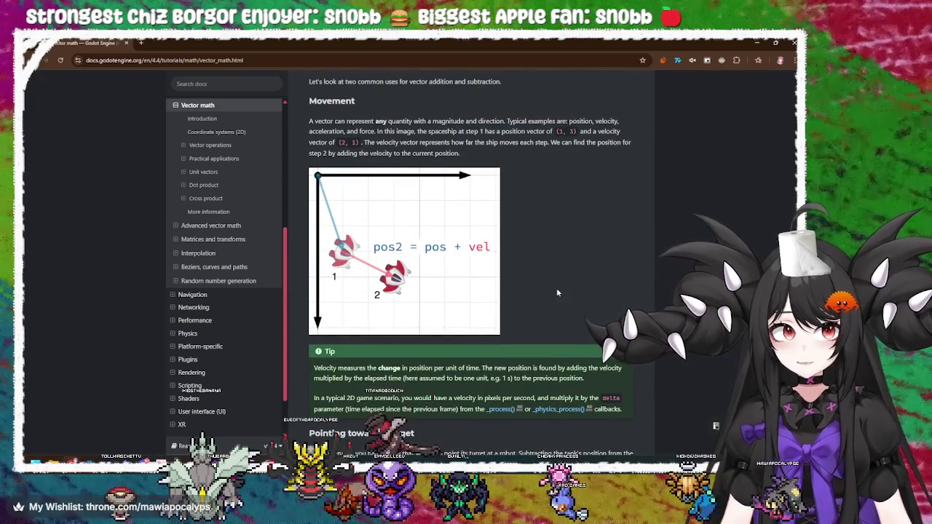
scroll(556, 287, "up", 2)
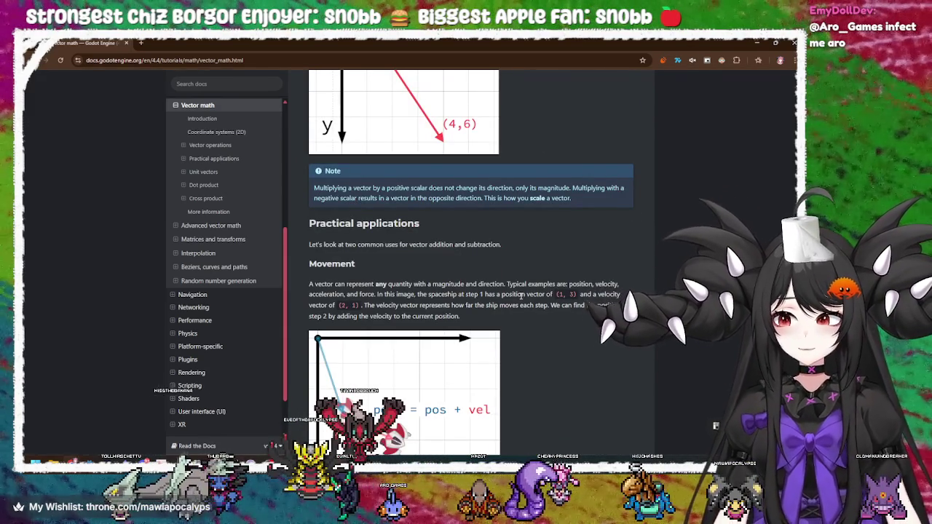
scroll(521, 295, "up", 4)
scroll(522, 298, "up", 4)
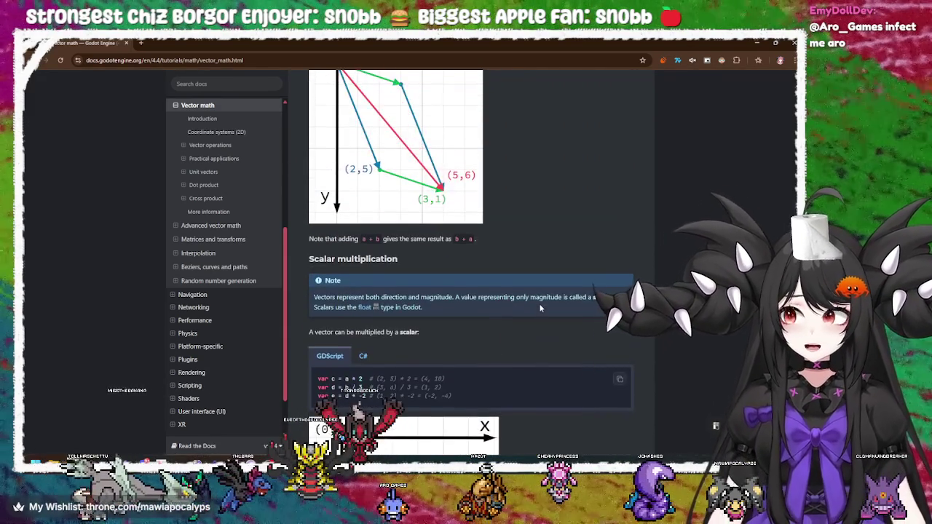
scroll(554, 319, "up", 4)
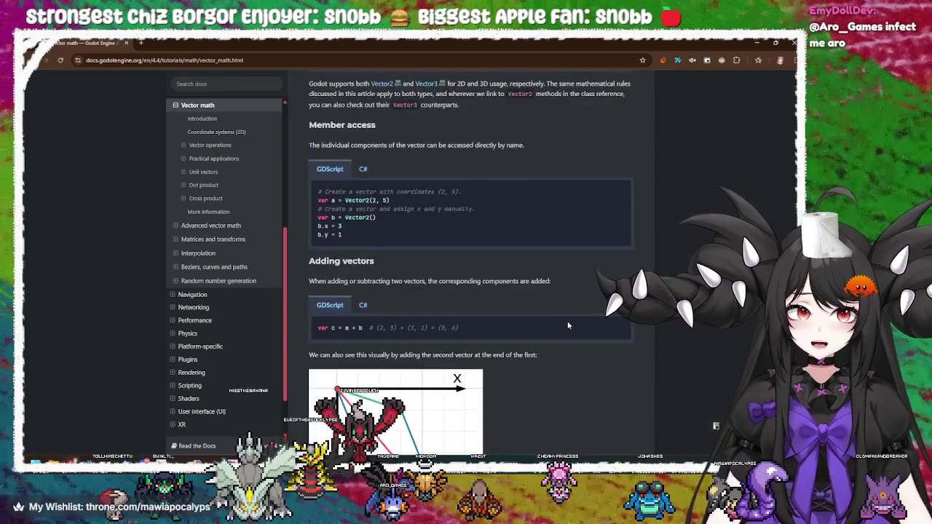
scroll(568, 325, "up", 3)
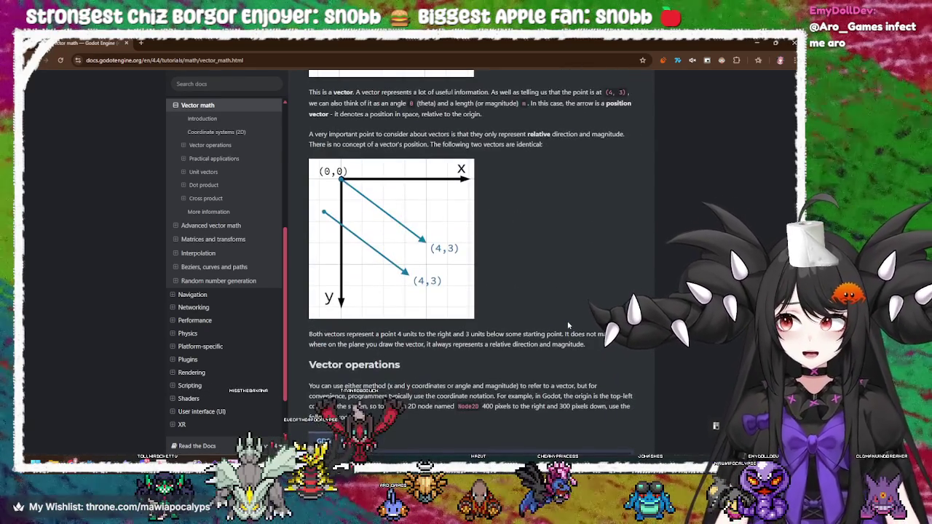
scroll(567, 320, "up", 2)
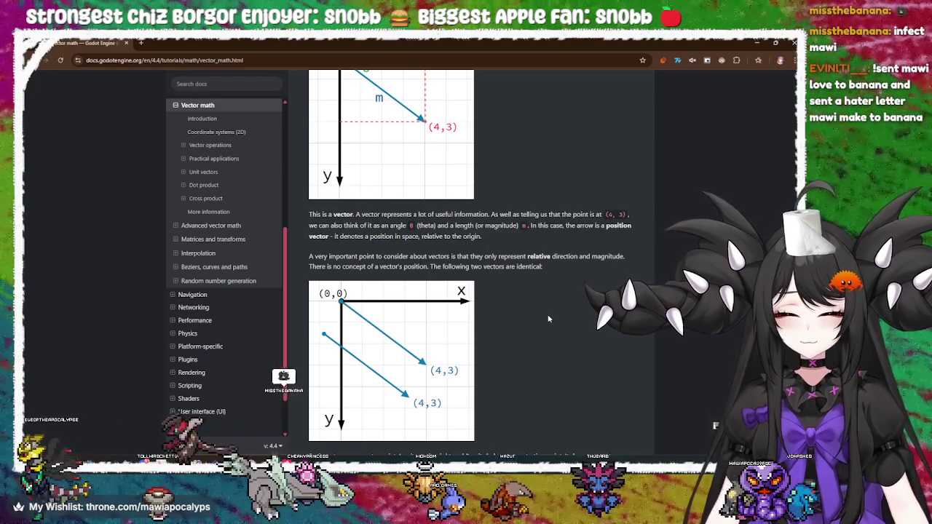
scroll(549, 319, "up", 5)
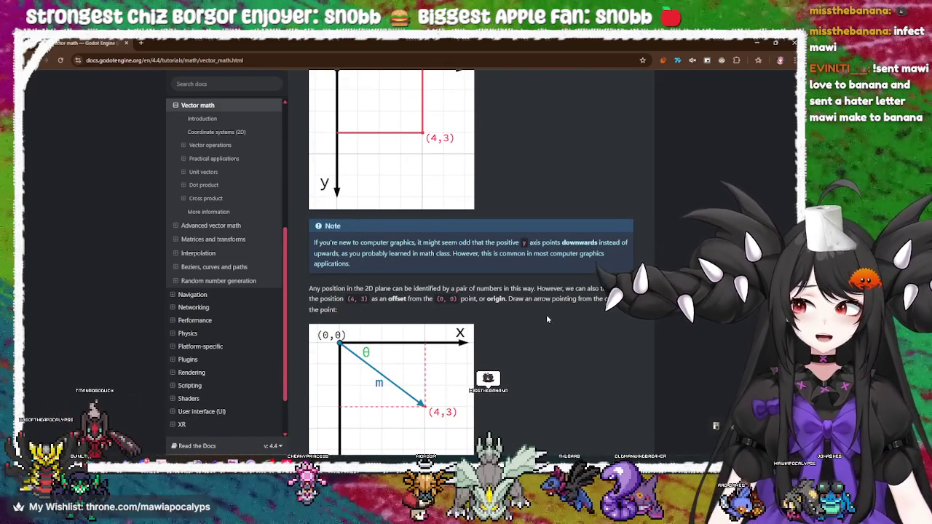
scroll(548, 319, "up", 3)
scroll(547, 319, "up", 2)
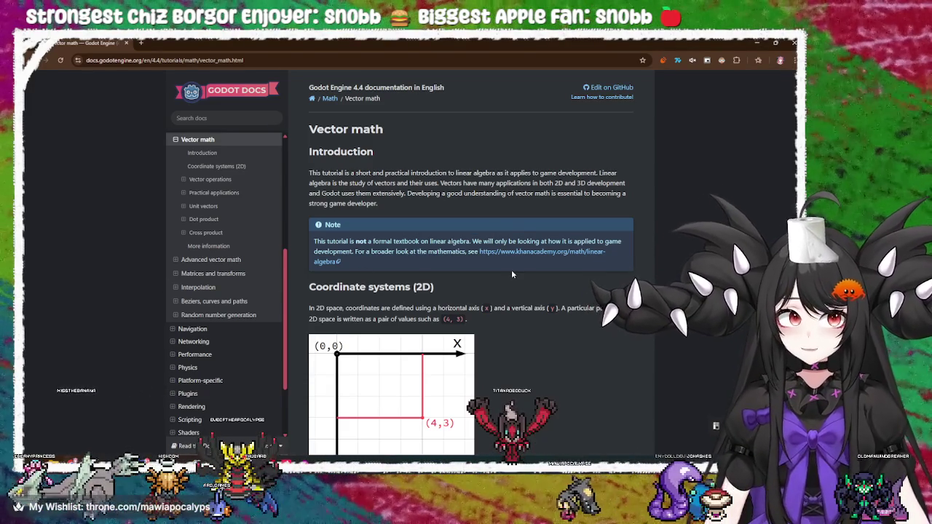
Step: Mark the linear algebra Note, move to Coordinate systems (2D), then minimize Chrome to reveal Godot
triple_click(512, 275)
left_click(512, 275)
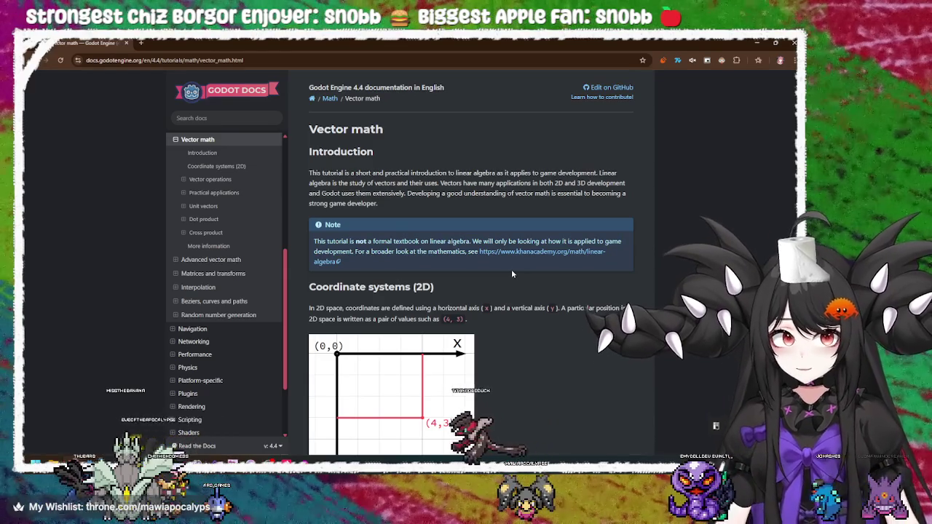
scroll(512, 274, "down", 2)
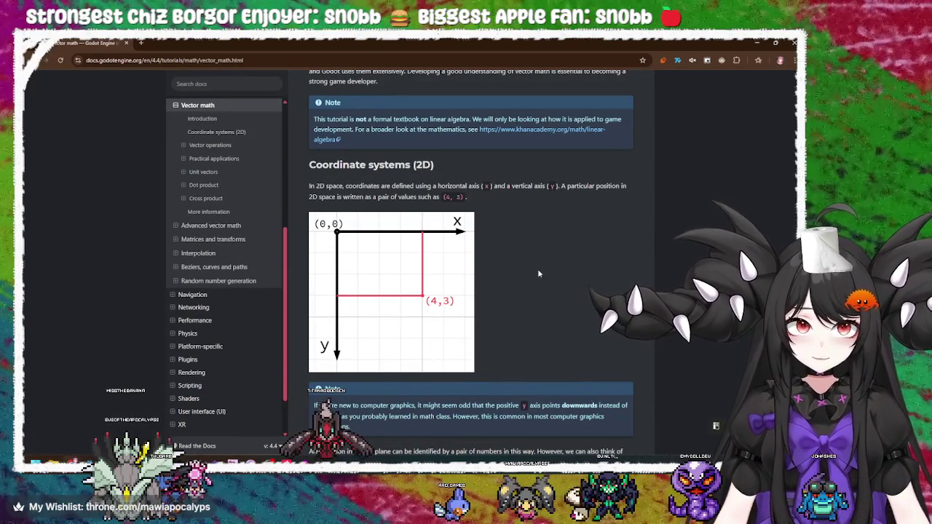
left_click(758, 41)
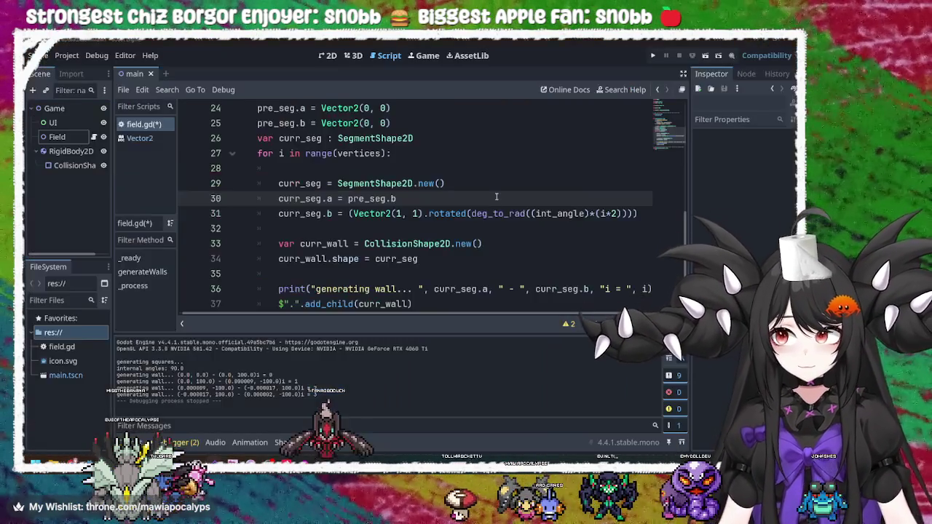
Step: Close the rotated() doc tooltip on line 31 and switch to the Krita drawing
left_click(444, 213)
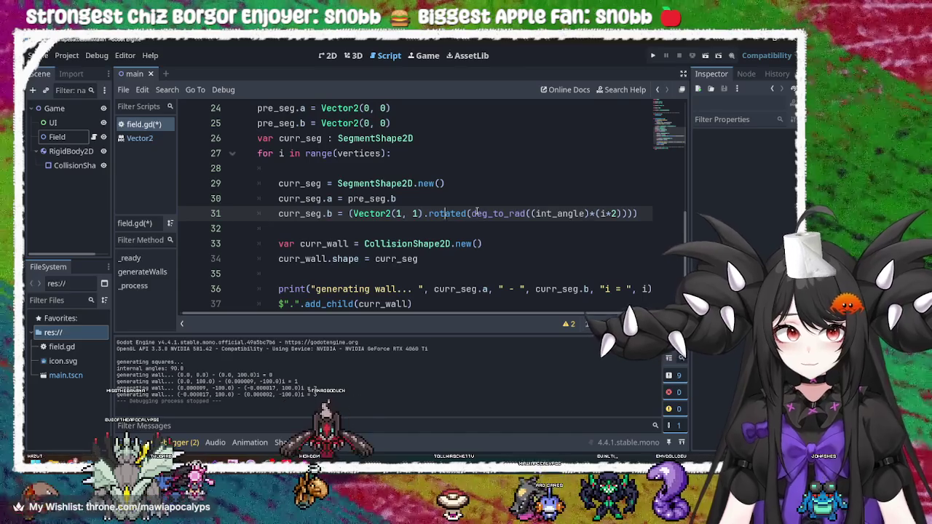
left_click(452, 194)
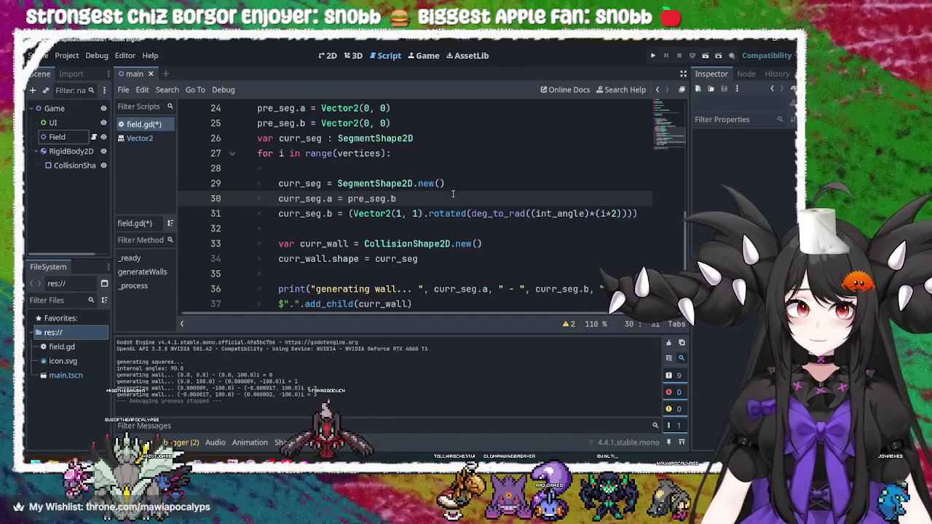
mouse_move(460, 215)
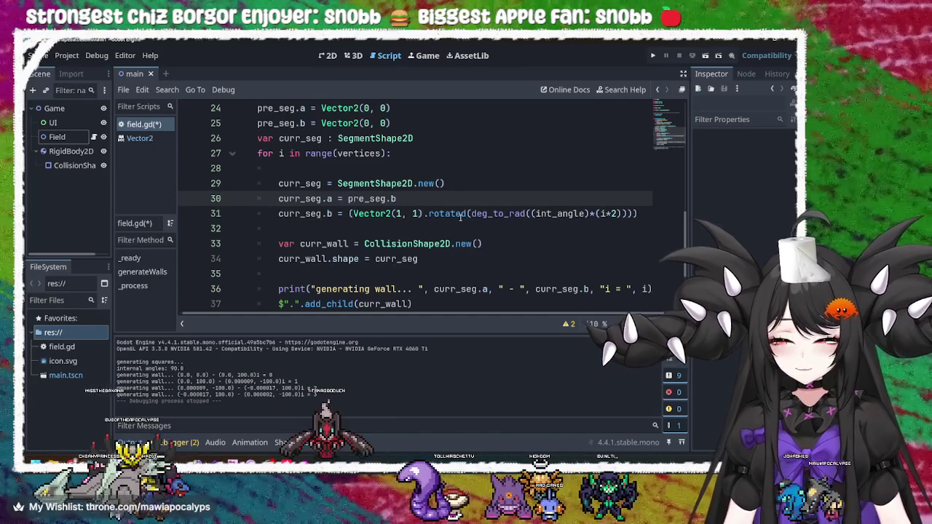
left_click(438, 259)
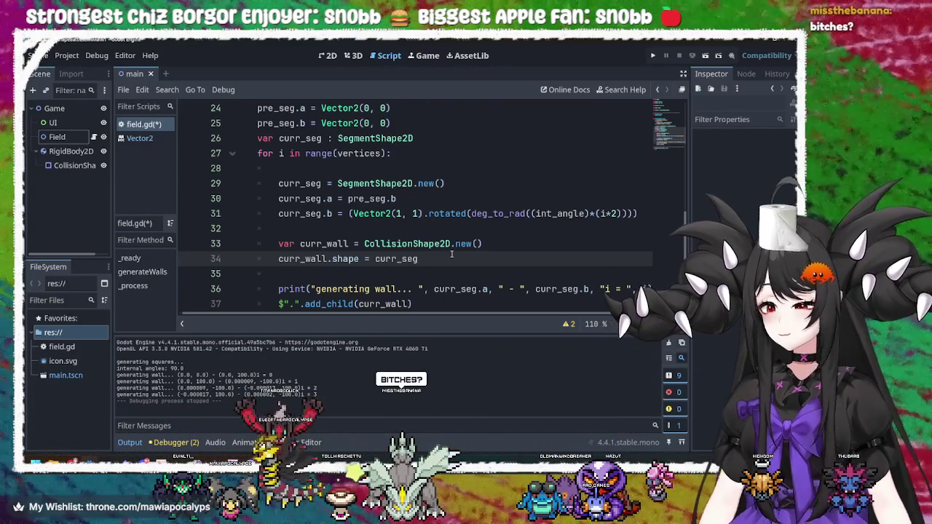
key("alt+Tab")
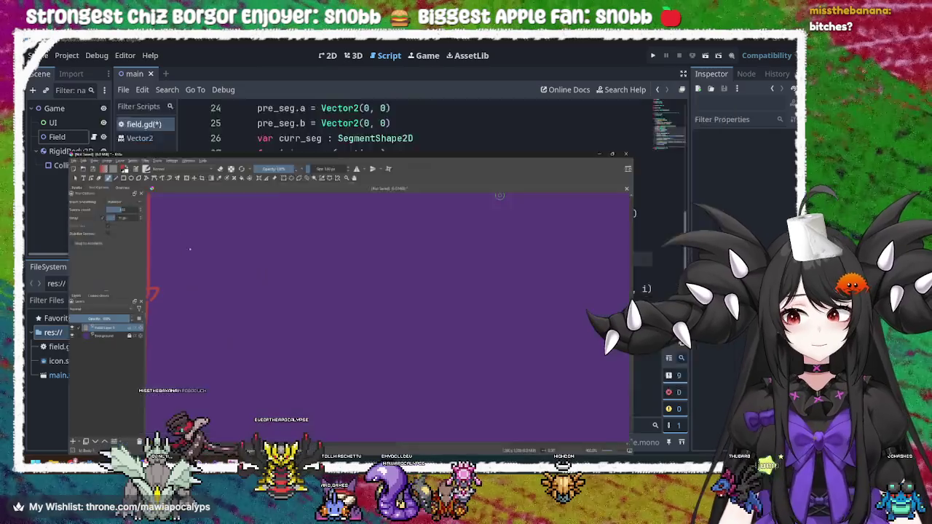
left_click(168, 246)
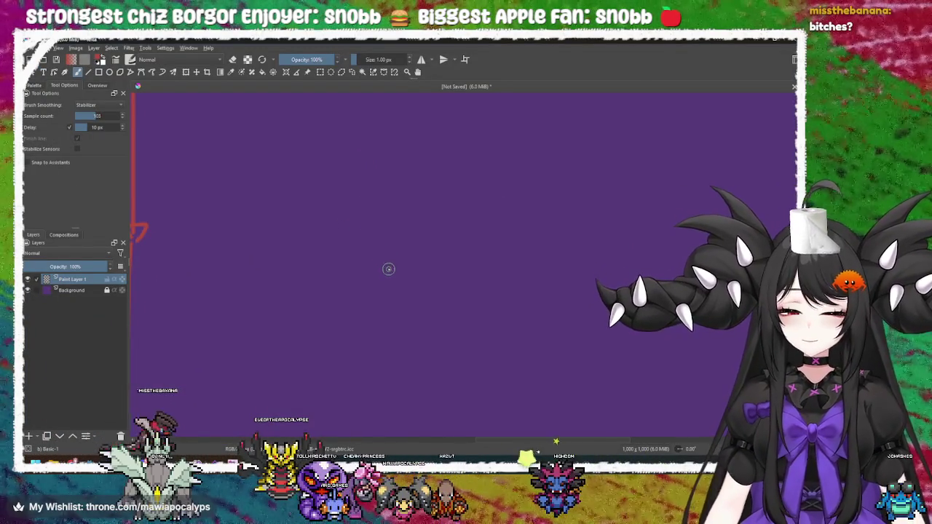
Step: Draw a long horizontal red arrow across the purple canvas, undoing a stray loop
mouse_move(386, 222)
left_mouse_down()
mouse_move(636, 220)
mouse_move(630, 212)
mouse_move(639, 221)
mouse_move(635, 234)
left_mouse_up()
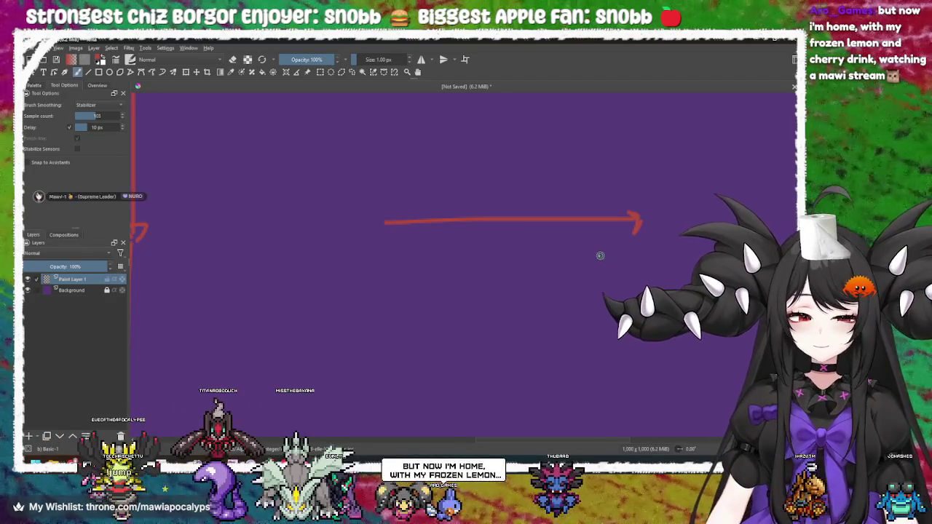
scroll(587, 263, "right", 3)
mouse_move(448, 228)
left_mouse_down()
mouse_move(637, 234)
mouse_move(619, 223)
mouse_move(628, 241)
left_mouse_up()
mouse_move(574, 182)
left_mouse_down()
mouse_move(474, 197)
mouse_move(583, 332)
mouse_move(474, 308)
left_mouse_up()
key("ctrl+z")
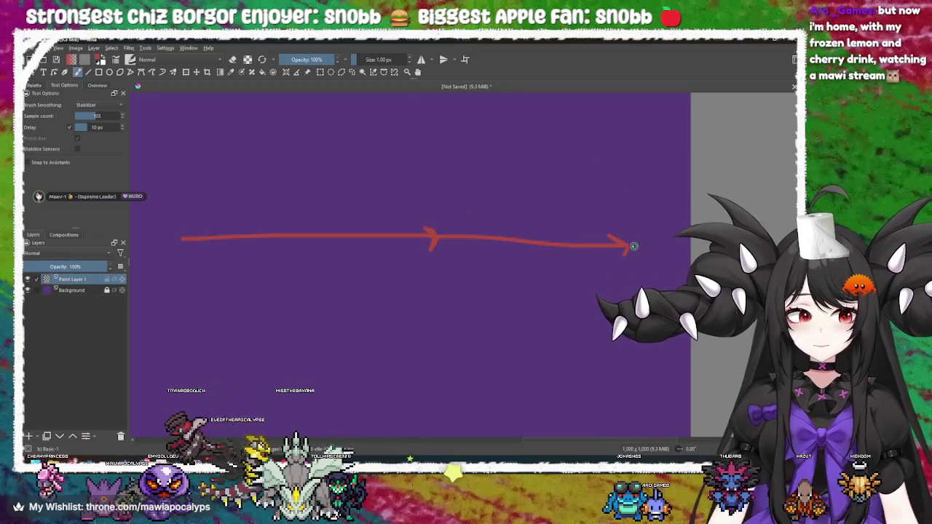
left_click_drag(637, 245, 612, 218)
left_click_drag(500, 291, 597, 262)
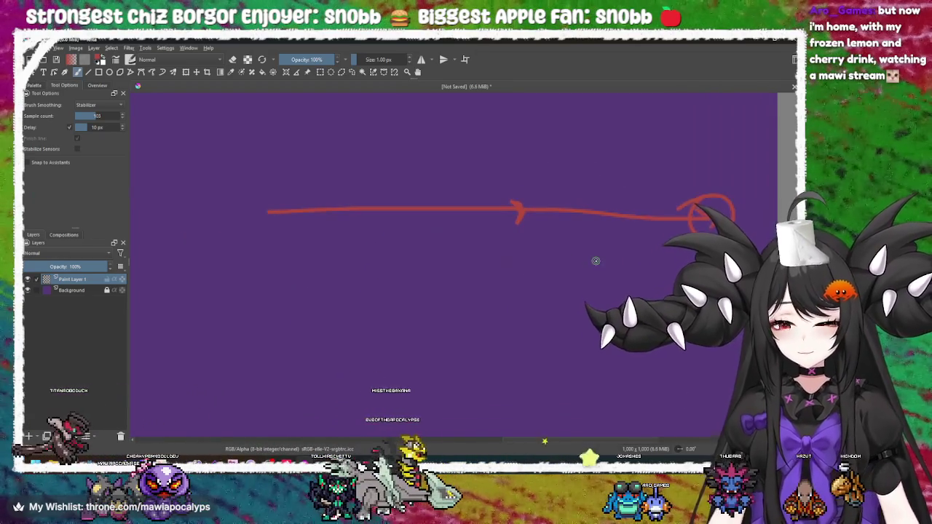
scroll(474, 244, "down", 2)
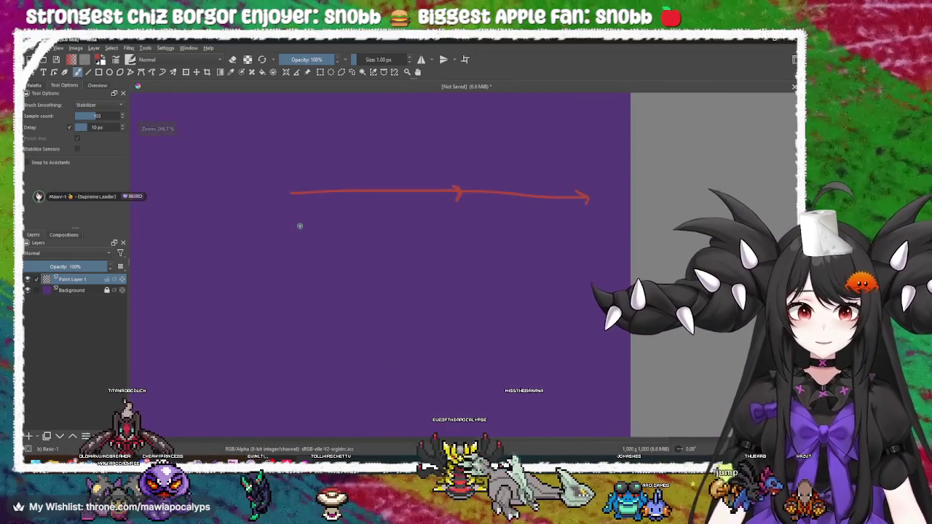
Step: Draw a second horizontal red line beneath the arrow and reframe the view
mouse_move(298, 222)
left_mouse_down()
mouse_move(566, 225)
mouse_move(598, 247)
left_mouse_up()
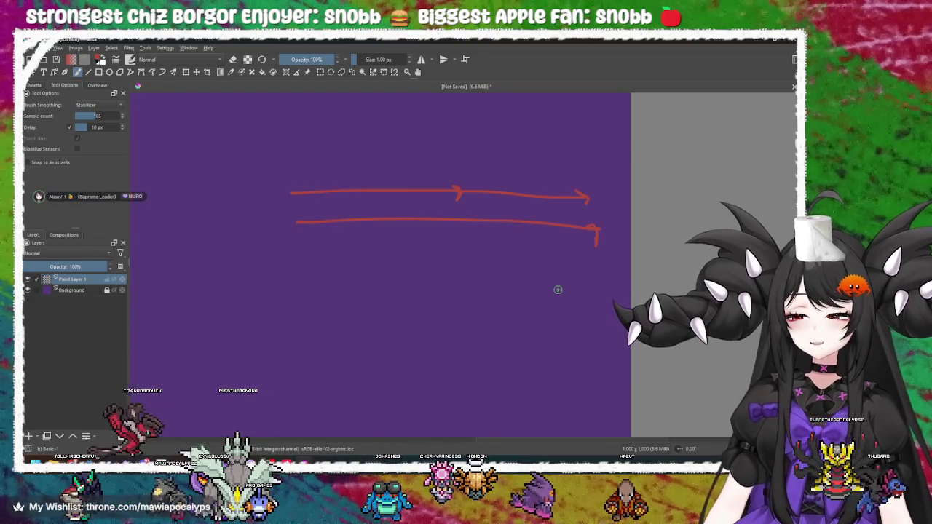
left_click_drag(482, 305, 383, 333)
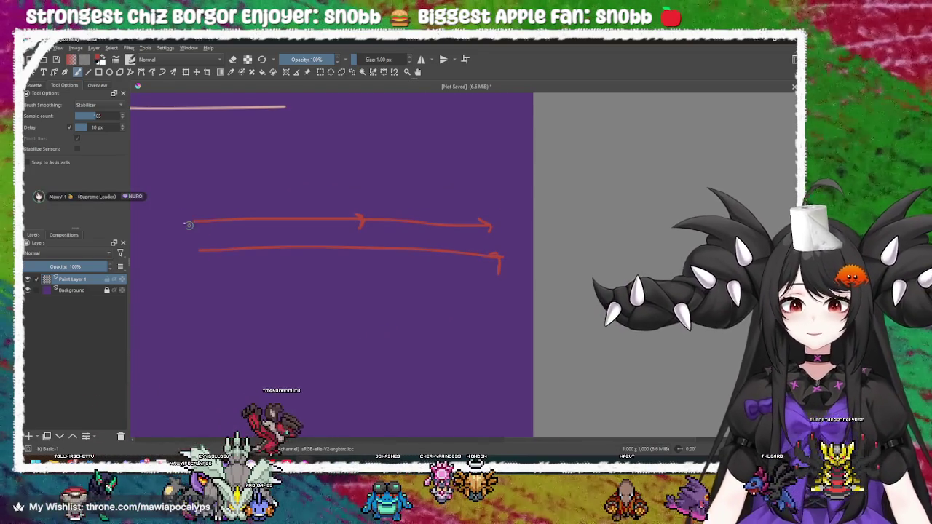
mouse_move(488, 198)
left_mouse_down()
mouse_move(421, 191)
mouse_move(502, 233)
left_mouse_up()
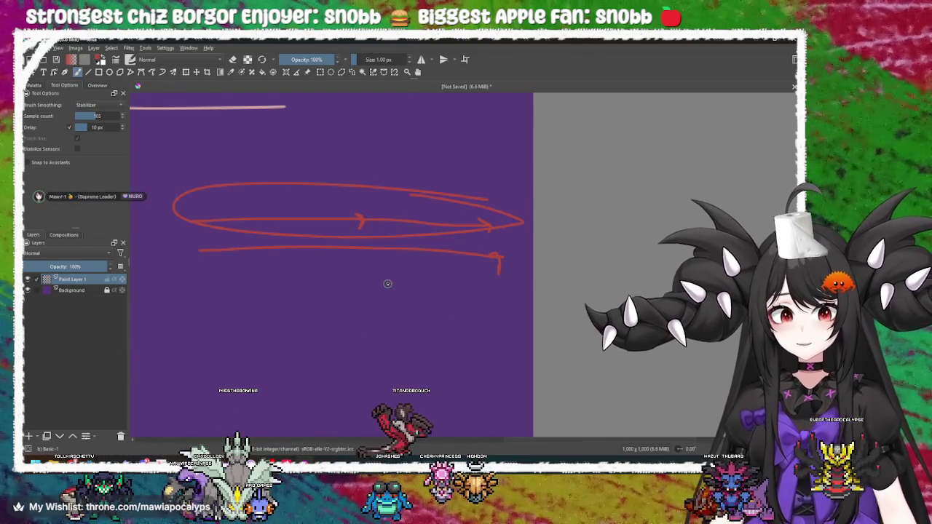
key("ctrl+z")
left_click_drag(401, 221, 412, 212)
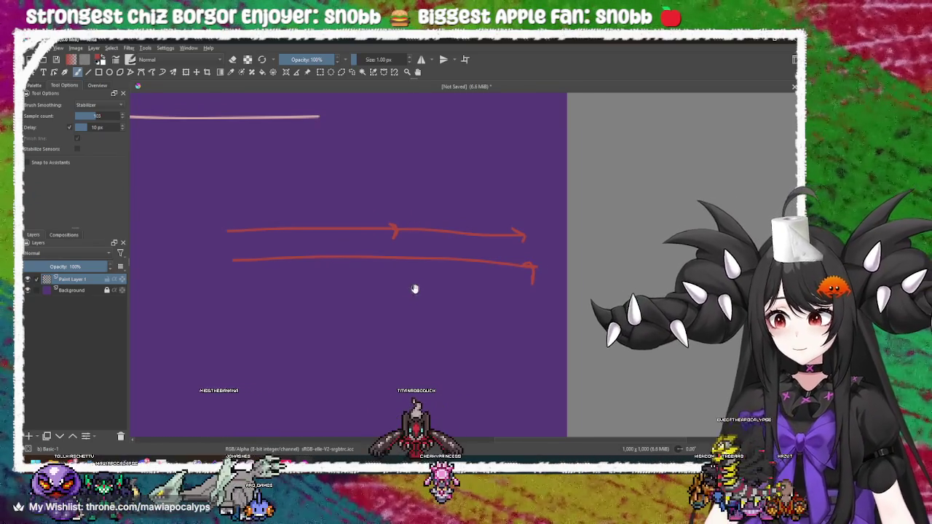
left_click_drag(416, 290, 445, 294)
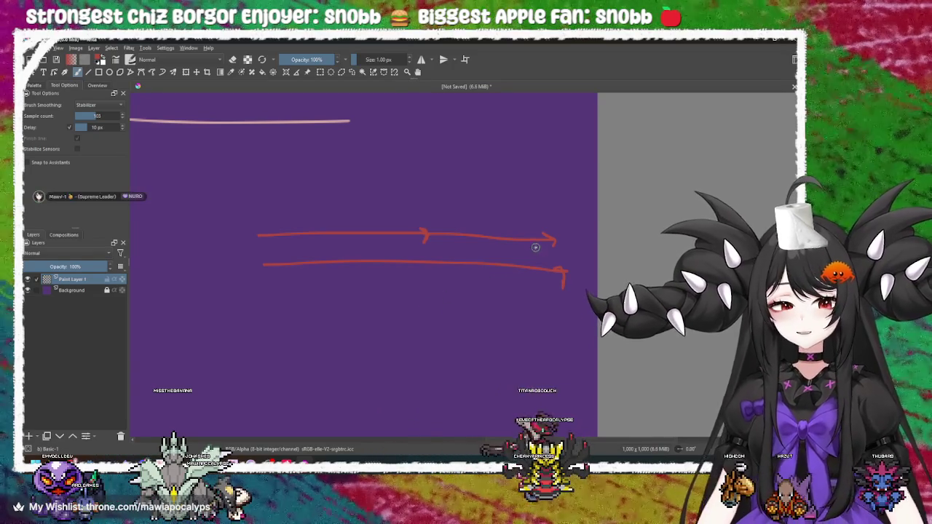
Step: Write B at the upper arrow's tip, trying and undoing lines below the arrows
left_click_drag(564, 238, 562, 232)
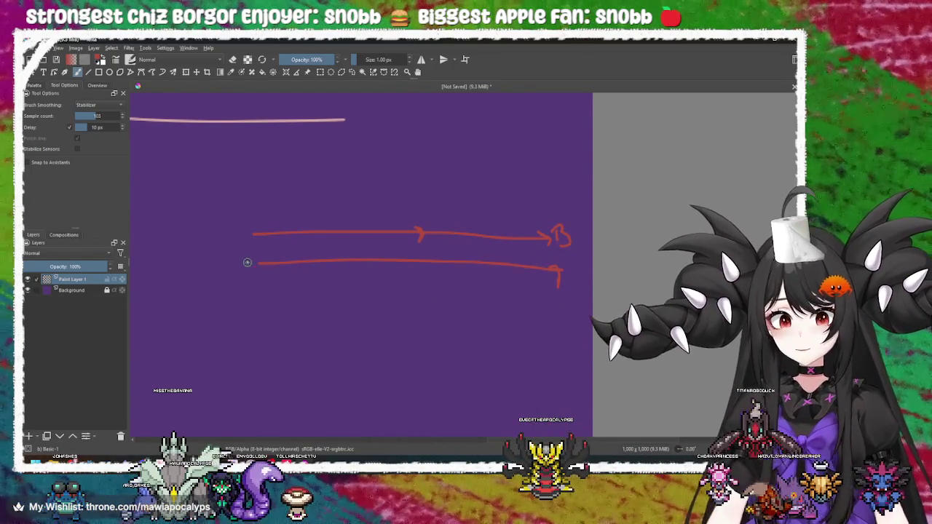
left_click_drag(234, 280, 560, 282)
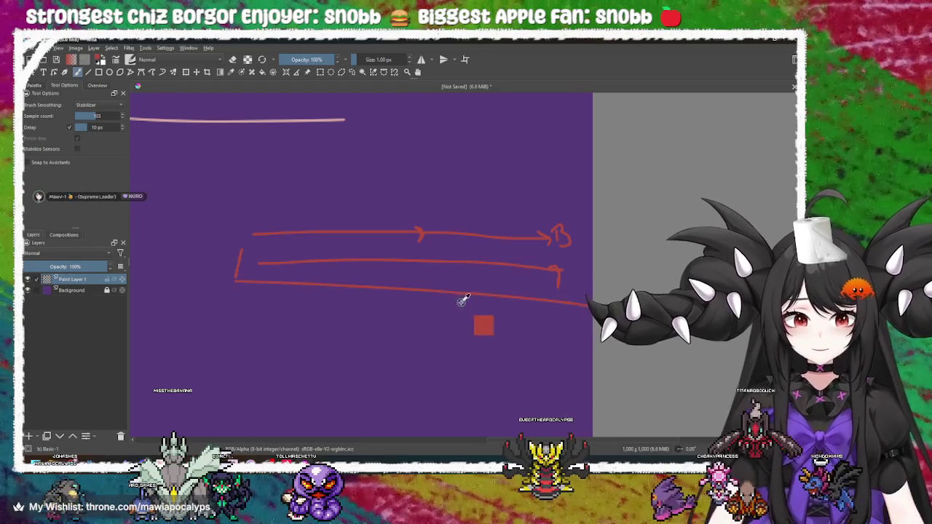
key("ctrl+z")
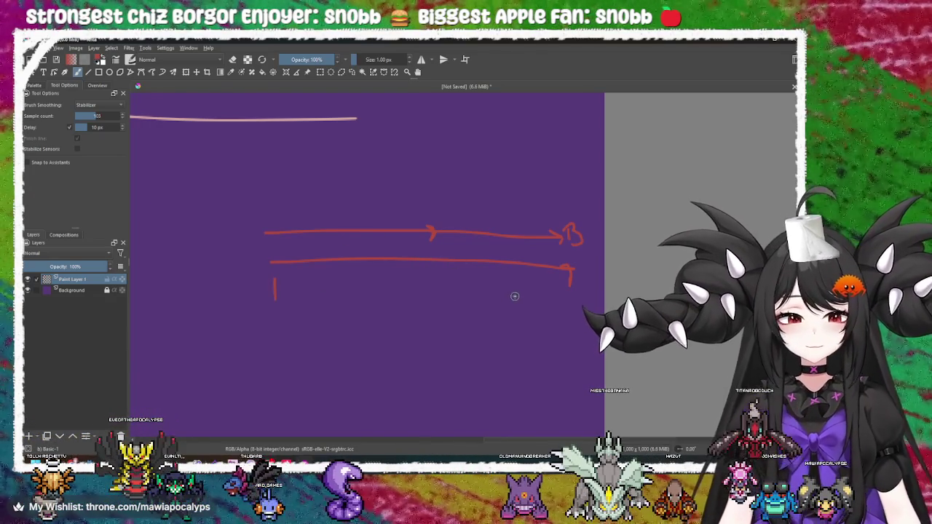
left_click_drag(298, 291, 577, 310)
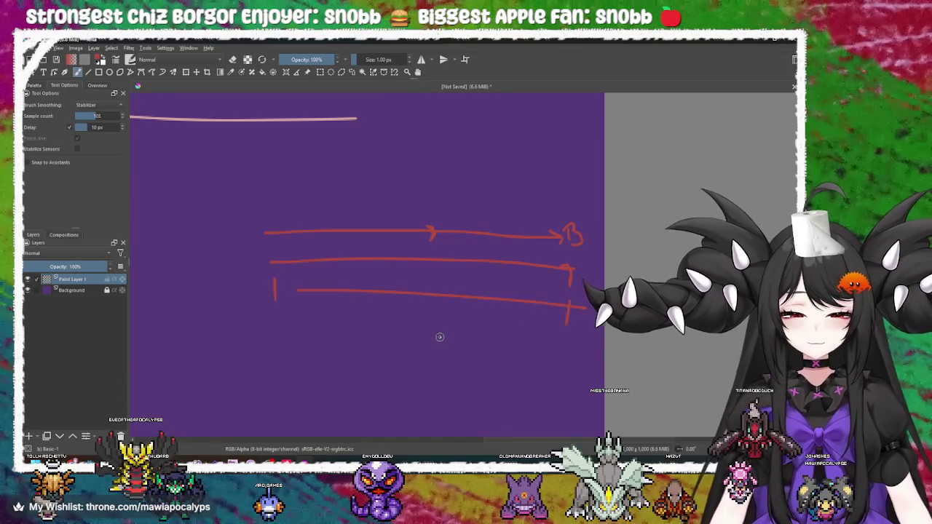
key("ctrl+z")
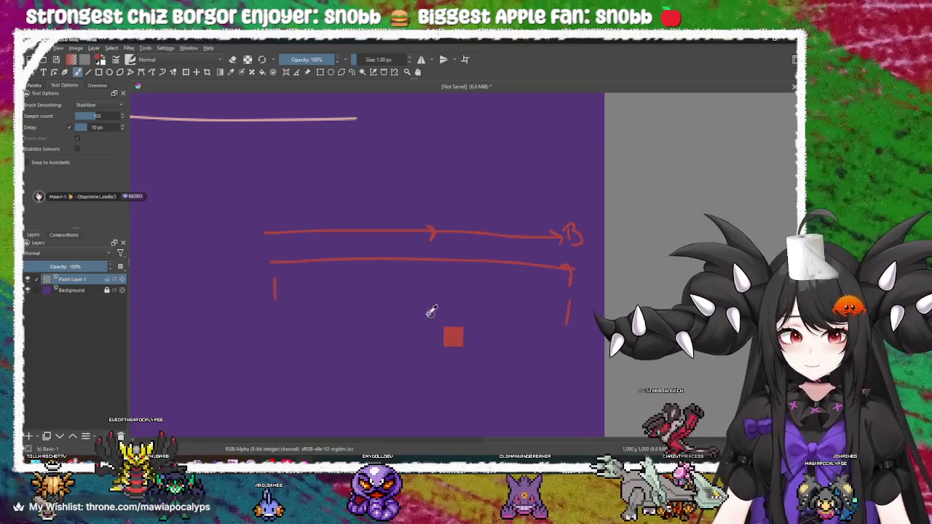
Step: Undo the B label, handwrite V1 above the arrows' left end, and start V2 on the right
key("ctrl+z")
key("ctrl+z")
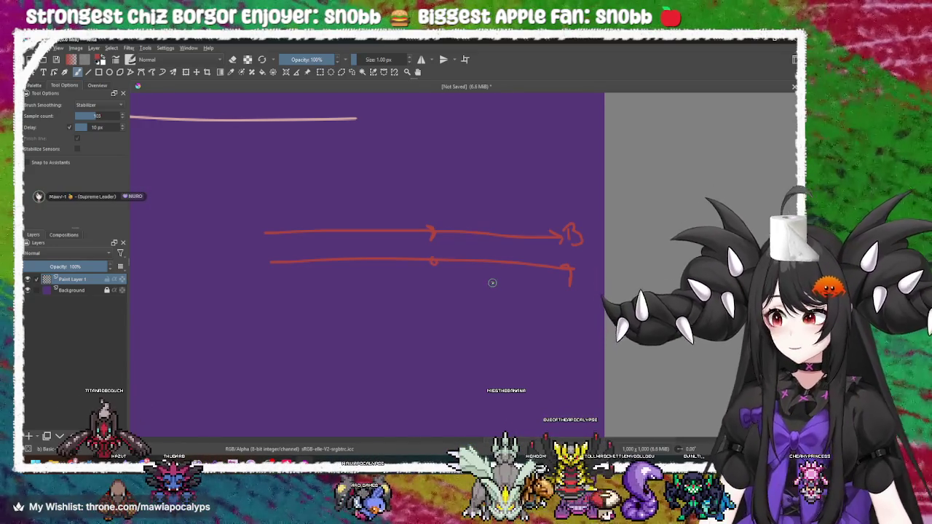
mouse_move(501, 277)
left_mouse_down()
mouse_move(537, 248)
mouse_move(517, 282)
left_mouse_up()
key("ctrl+z")
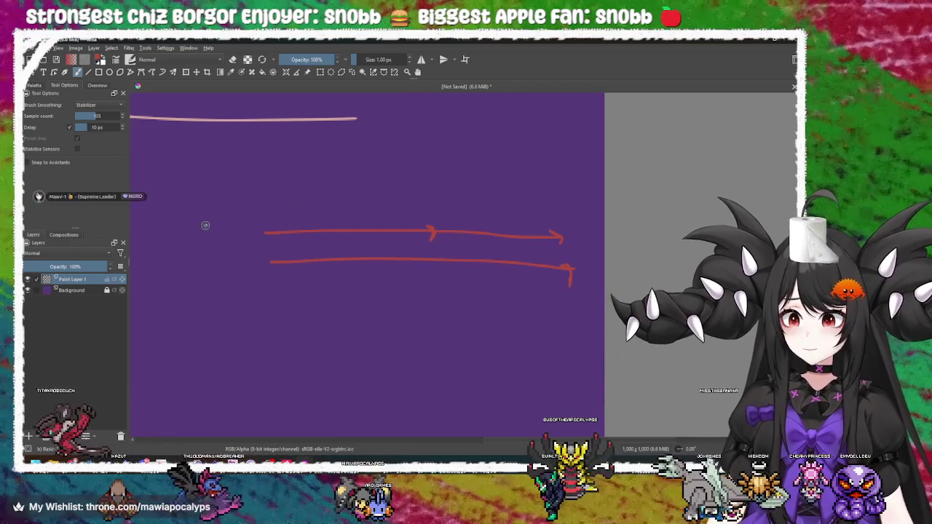
mouse_move(275, 191)
left_mouse_down()
mouse_move(291, 208)
mouse_move(299, 181)
mouse_move(310, 215)
left_mouse_up()
mouse_move(459, 174)
left_mouse_down()
mouse_move(468, 198)
mouse_move(478, 157)
left_mouse_up()
Step: Finish the V2 label above the right side and undo a crossed-out second V2 below
left_click_drag(483, 191, 501, 211)
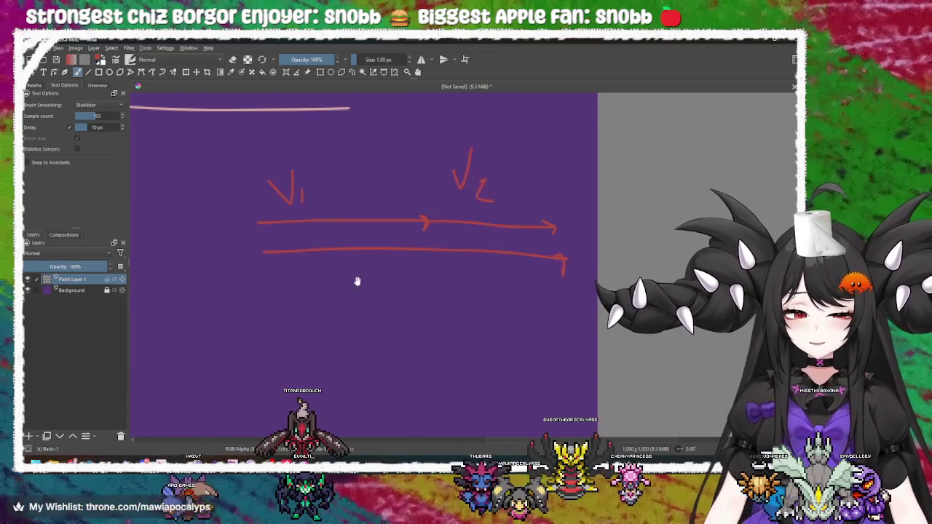
mouse_move(376, 277)
left_mouse_down()
mouse_move(381, 289)
mouse_move(403, 272)
mouse_move(446, 314)
left_mouse_up()
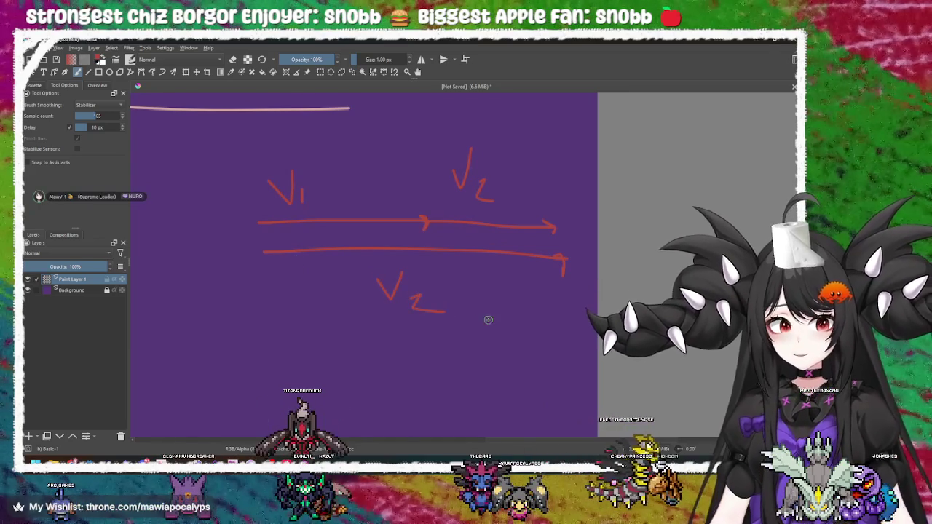
left_click_drag(345, 271, 448, 316)
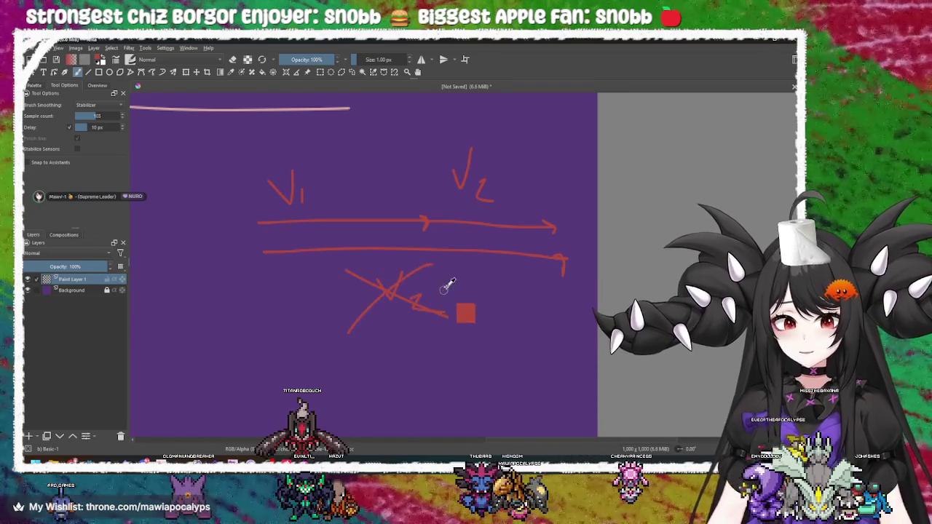
key("ctrl+z")
key("ctrl+z")
key("ctrl+z")
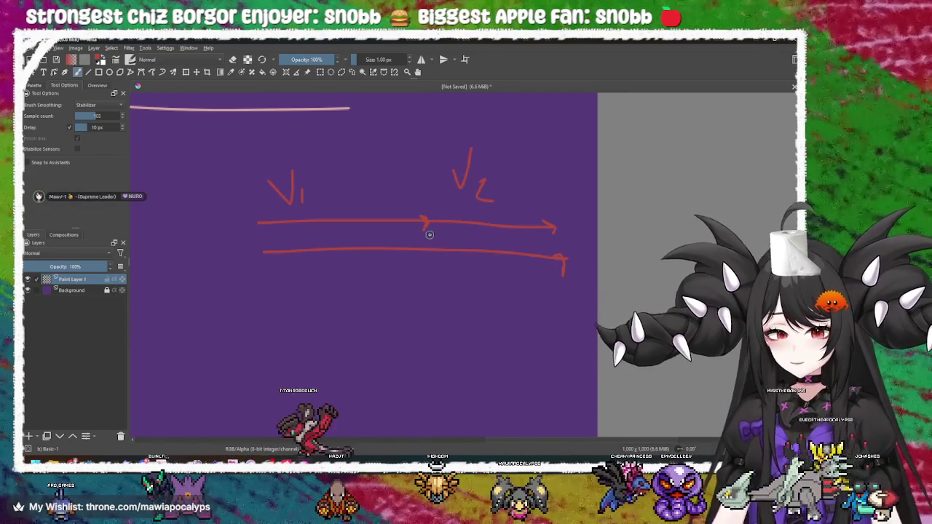
Step: Mark point A under the upper arrow's middle and point B at the arrows' right end
left_click_drag(429, 233, 441, 245)
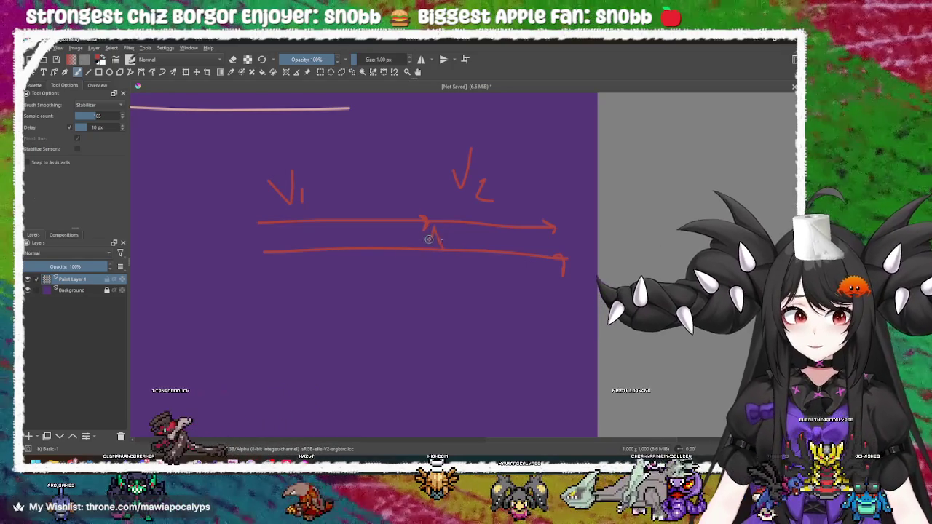
scroll(503, 243, "right", 2)
left_click_drag(499, 238, 504, 249)
scroll(466, 248, "up", 2)
scroll(466, 248, "left", 2)
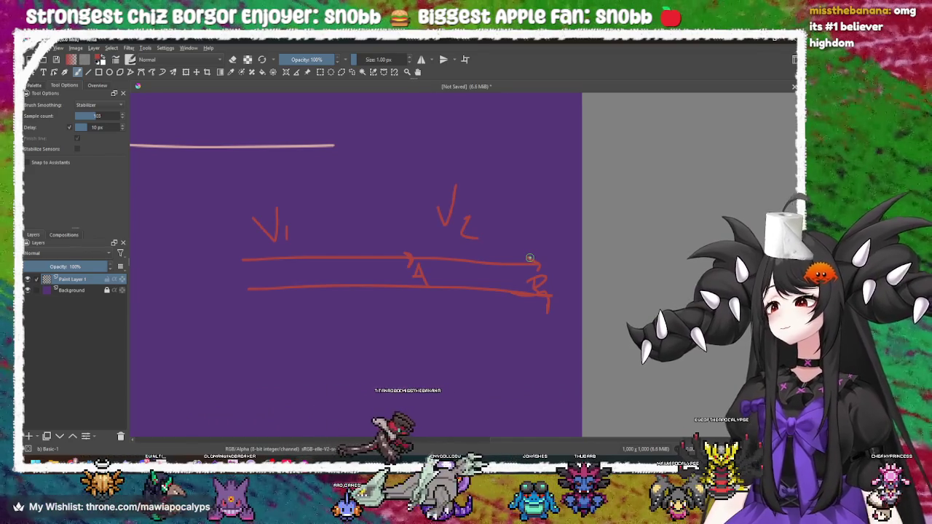
Step: Try a box around V2, vertical ticks and a long line below the arrows, undoing the extras
mouse_move(406, 251)
left_mouse_down()
mouse_move(406, 170)
mouse_move(521, 166)
mouse_move(534, 268)
left_mouse_up()
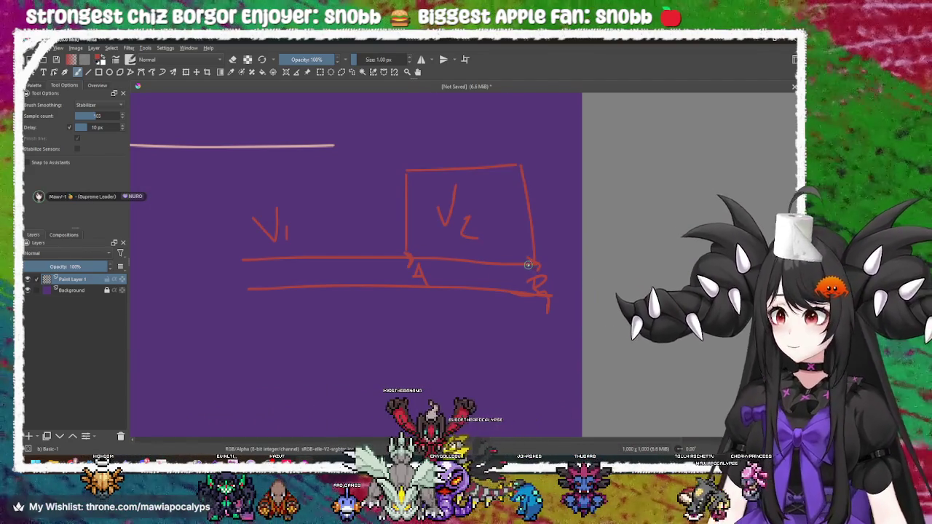
key("ctrl+z")
key("ctrl+z")
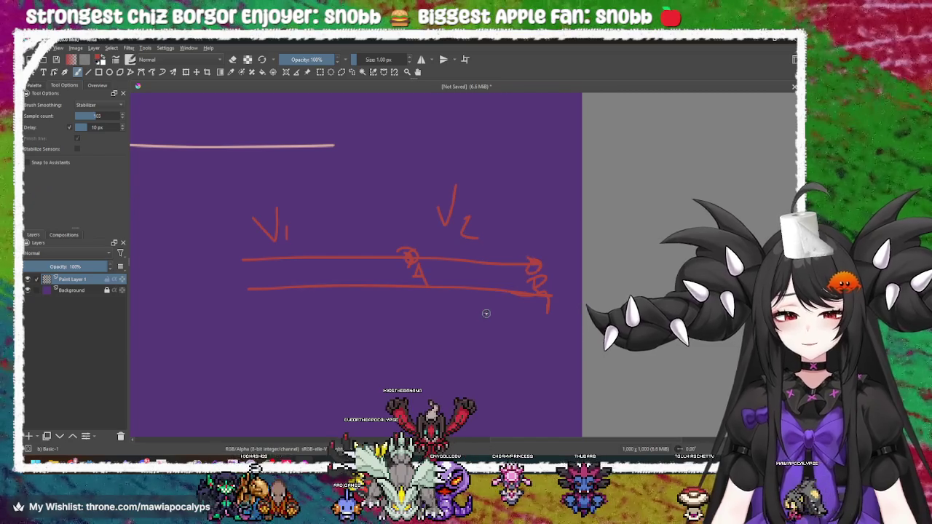
scroll(481, 277, "down", 2)
left_click_drag(361, 266, 382, 252)
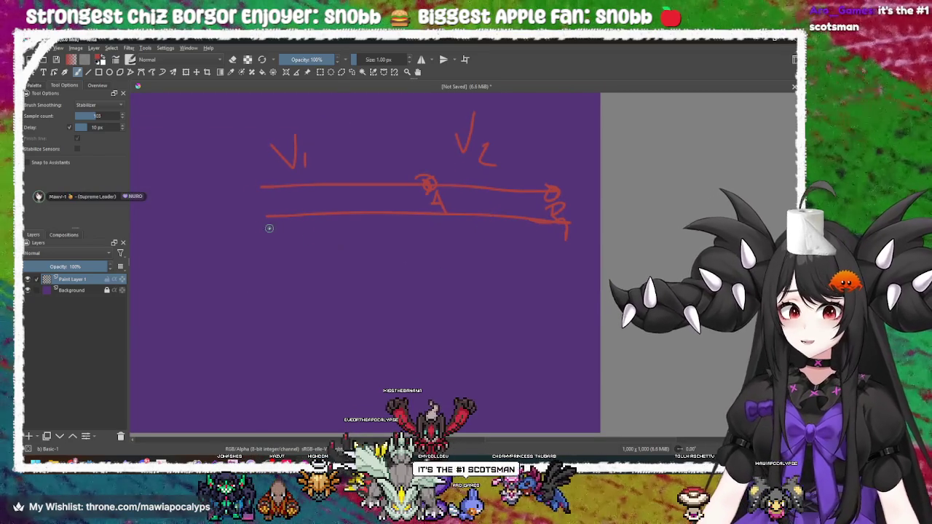
left_click_drag(269, 228, 272, 259)
left_click_drag(566, 234, 567, 263)
left_click_drag(289, 246, 578, 239)
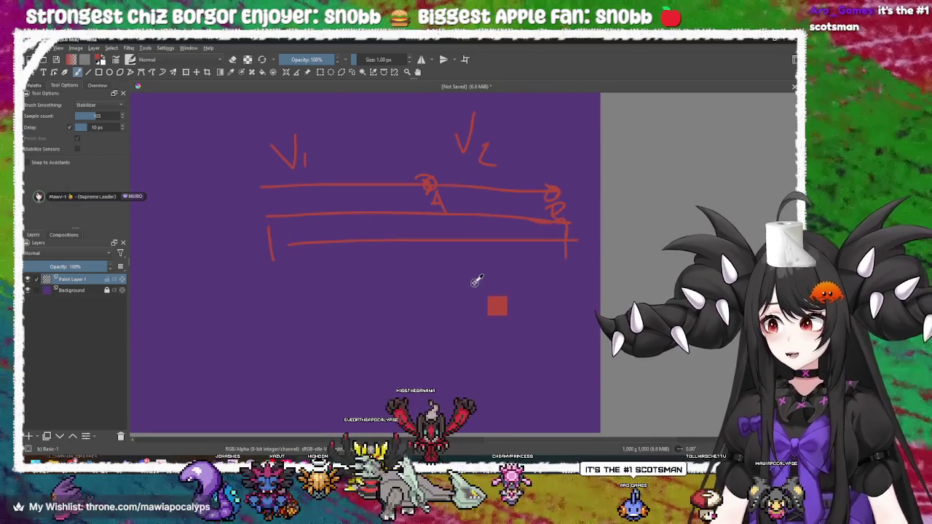
key("ctrl+z")
key("ctrl+z")
key("ctrl+z")
Step: Draw a diagonal line rotated up from the left end and circle its top end
left_click_drag(357, 192, 374, 241)
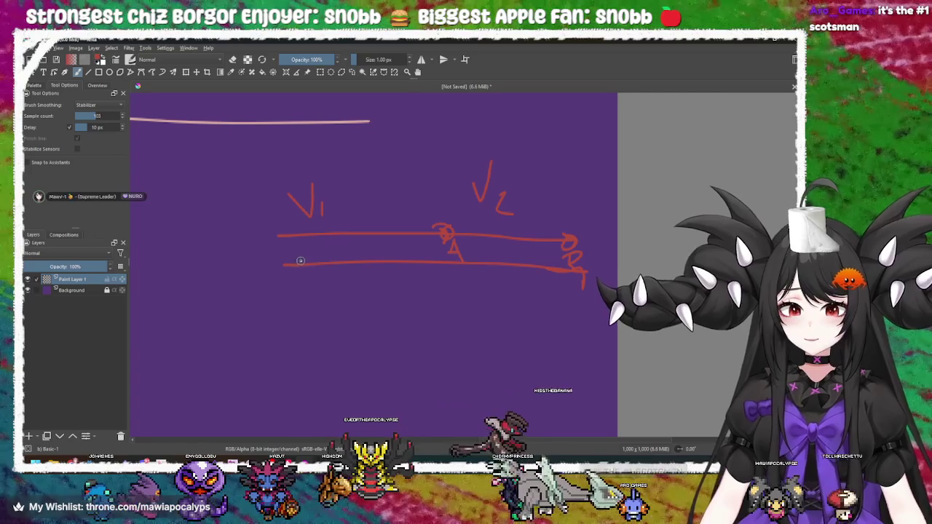
left_click_drag(292, 236, 464, 52)
left_click_drag(428, 134, 399, 218)
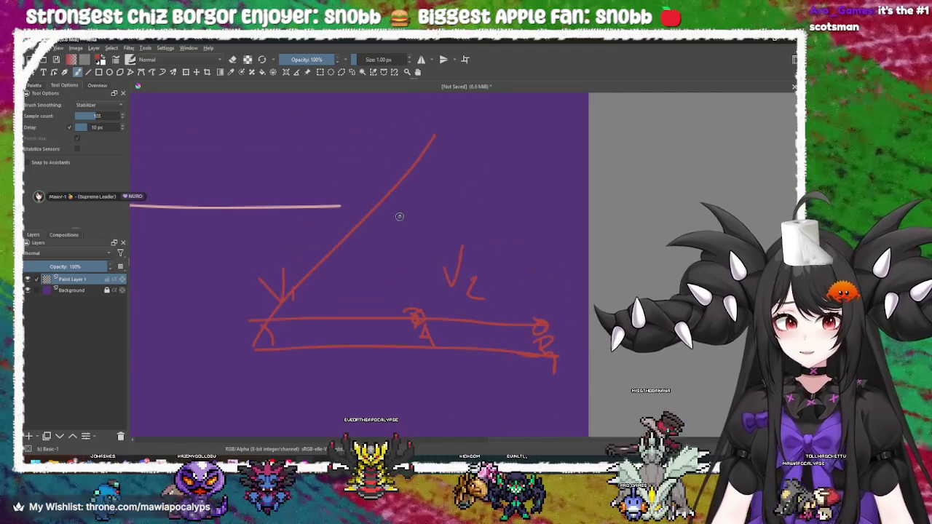
left_click_drag(408, 154, 425, 159)
mouse_move(481, 205)
left_mouse_down()
mouse_move(463, 181)
mouse_move(488, 195)
mouse_move(446, 221)
left_mouse_up()
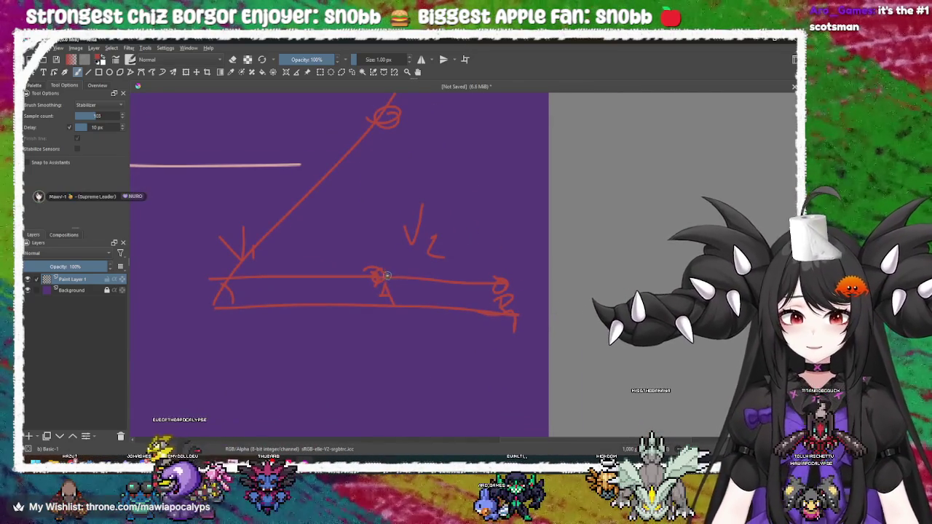
Step: Draw a second line from point A up through V2
left_click_drag(499, 151, 374, 280)
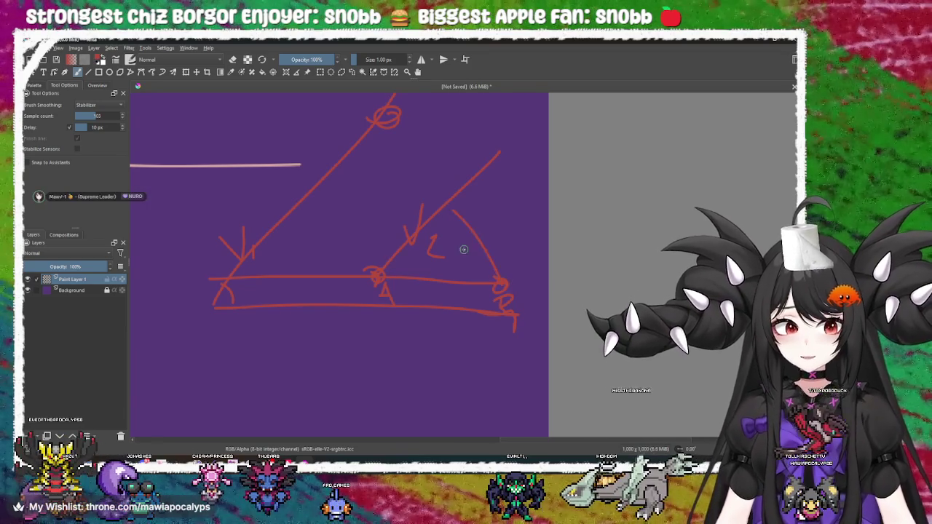
left_click_drag(453, 195, 514, 191)
mouse_move(397, 111)
left_mouse_down()
mouse_move(402, 132)
mouse_move(439, 172)
left_mouse_up()
mouse_move(447, 214)
left_mouse_down()
mouse_move(387, 175)
mouse_move(445, 185)
left_mouse_up()
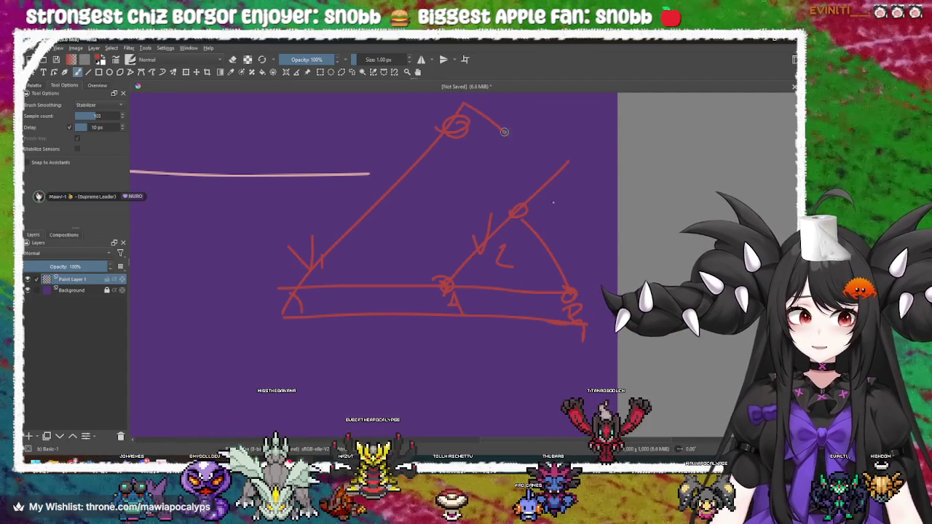
Step: Sweep an arc from V1's tip down to point B
left_click_drag(461, 106, 584, 321)
left_click_drag(410, 282, 424, 284)
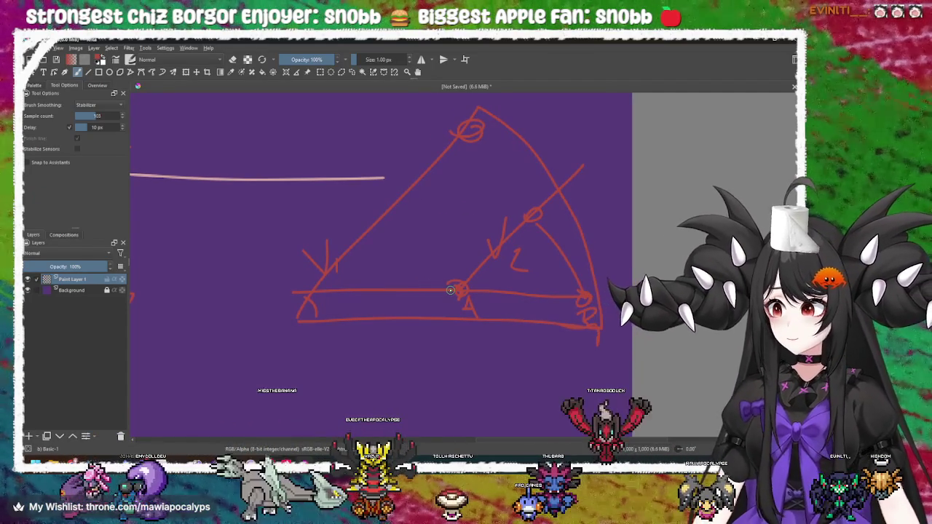
left_click_drag(562, 265, 521, 255)
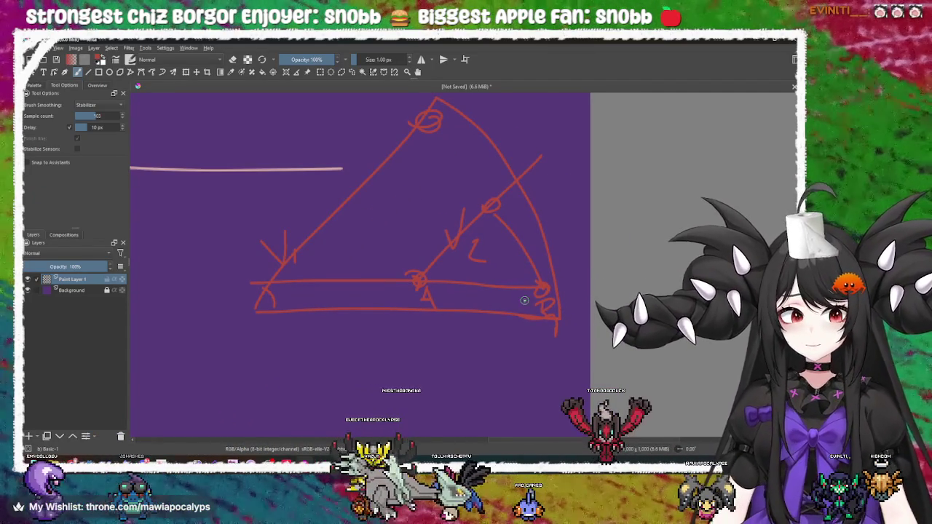
mouse_move(480, 221)
left_mouse_down()
mouse_move(458, 306)
mouse_move(432, 271)
left_mouse_up()
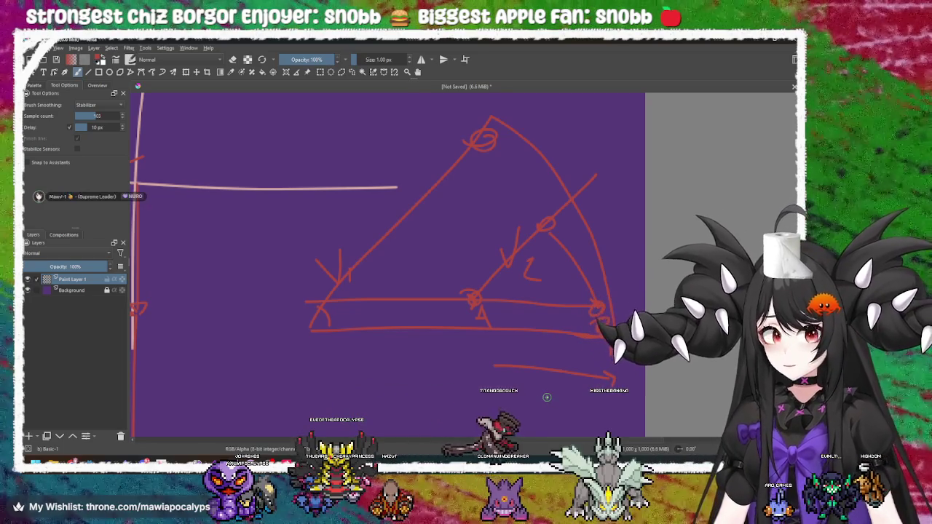
Step: Remove the arrow and horizontal line drawn under the triangle
key("ctrl+z")
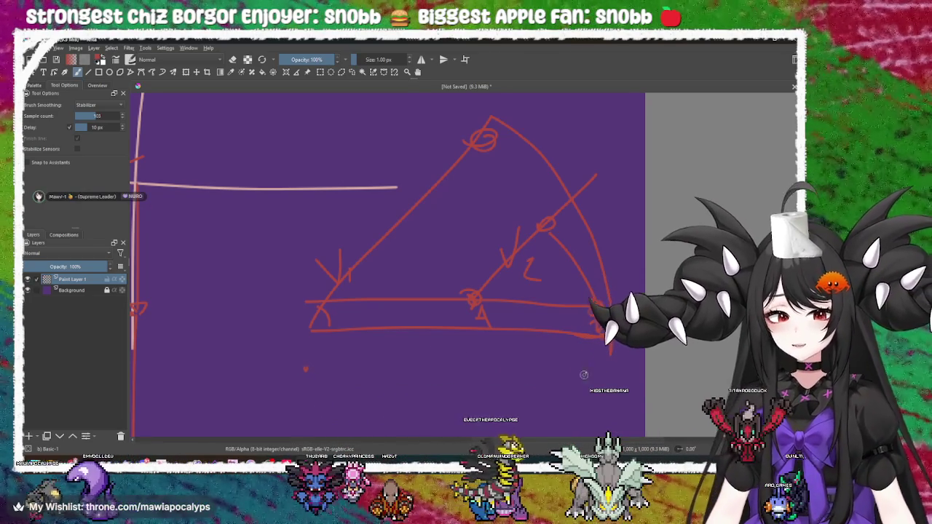
left_click_drag(307, 368, 613, 372)
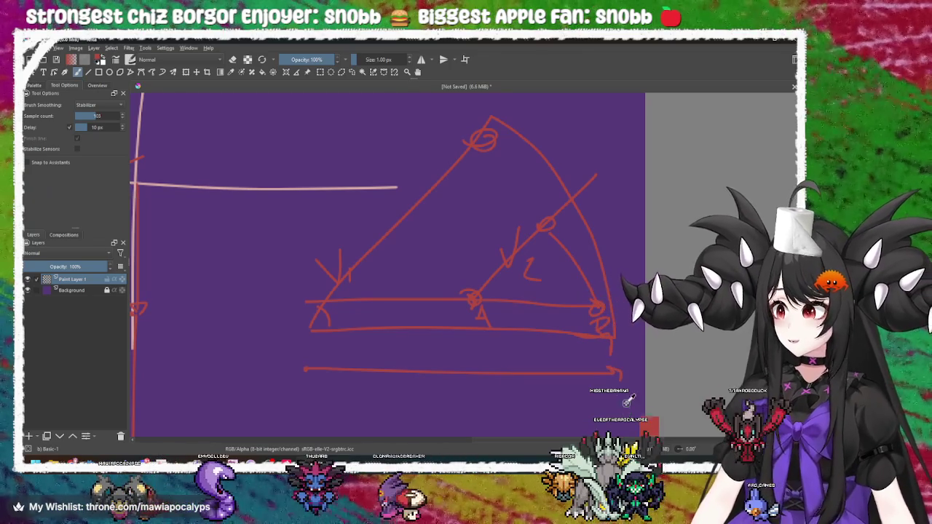
key("ctrl+z")
key("ctrl+z")
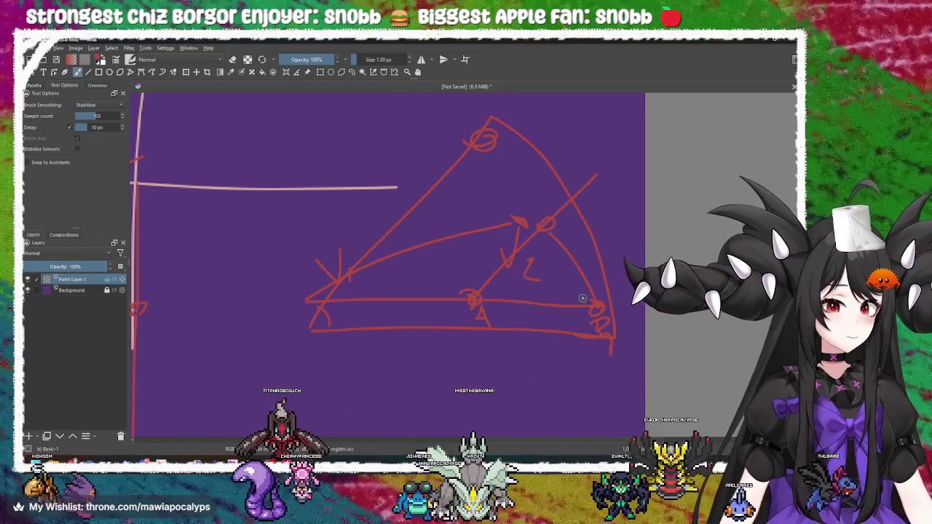
Step: Label the angle at B as 40 with a small arc
left_click_drag(566, 279, 569, 293)
mouse_move(580, 284)
left_mouse_down()
mouse_move(577, 295)
mouse_move(584, 281)
left_mouse_up()
left_click_drag(496, 280, 518, 294)
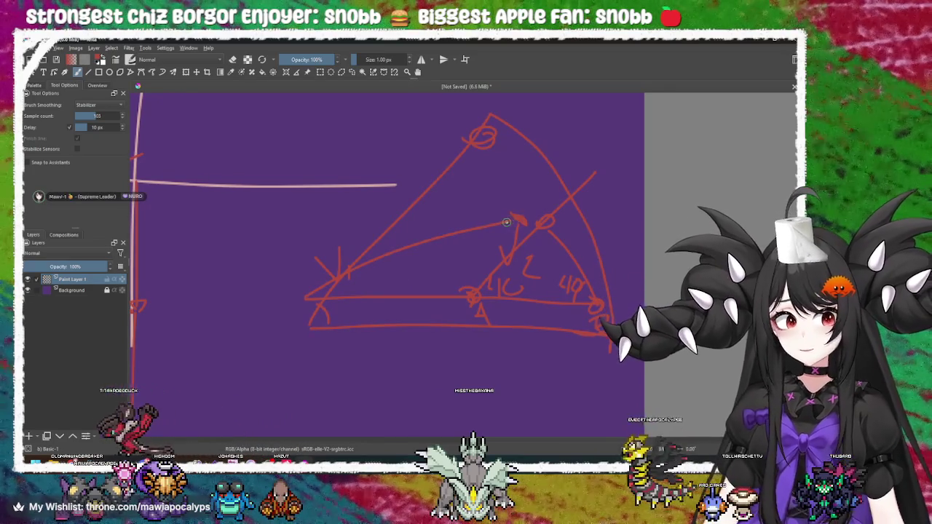
Step: In free space below, draw a new baseline with a peak on it
mouse_move(406, 244)
left_mouse_down()
mouse_move(456, 200)
mouse_move(449, 225)
mouse_move(461, 280)
left_mouse_up()
left_click_drag(280, 305, 542, 307)
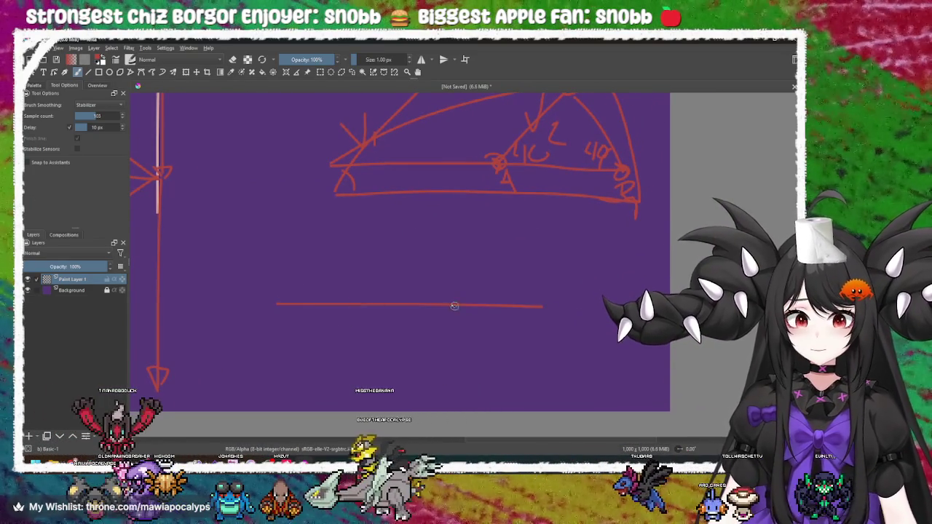
mouse_move(419, 305)
left_mouse_down()
mouse_move(475, 263)
mouse_move(511, 295)
left_mouse_up()
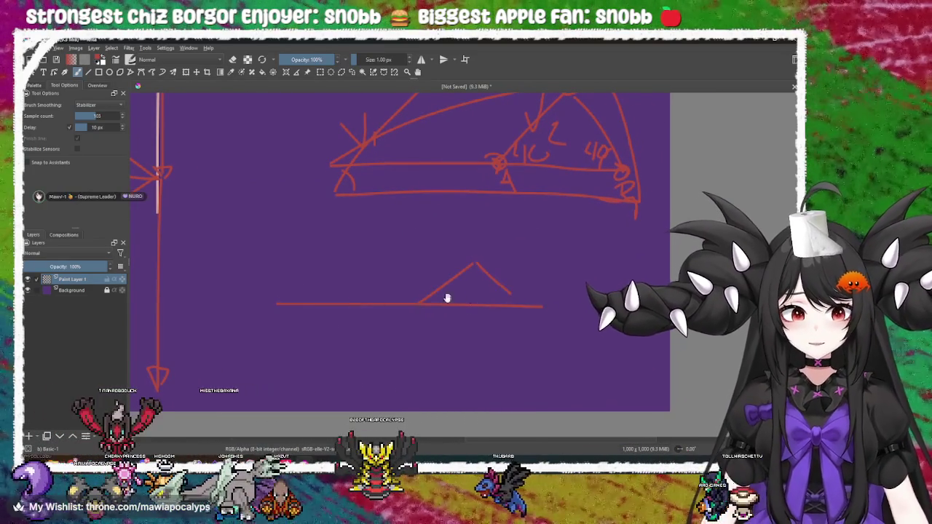
left_click_drag(271, 298, 289, 309)
Step: Draw the long sloped side up to the peak and add a tick across it
left_click_drag(376, 289, 348, 306)
left_click_drag(293, 321, 500, 270)
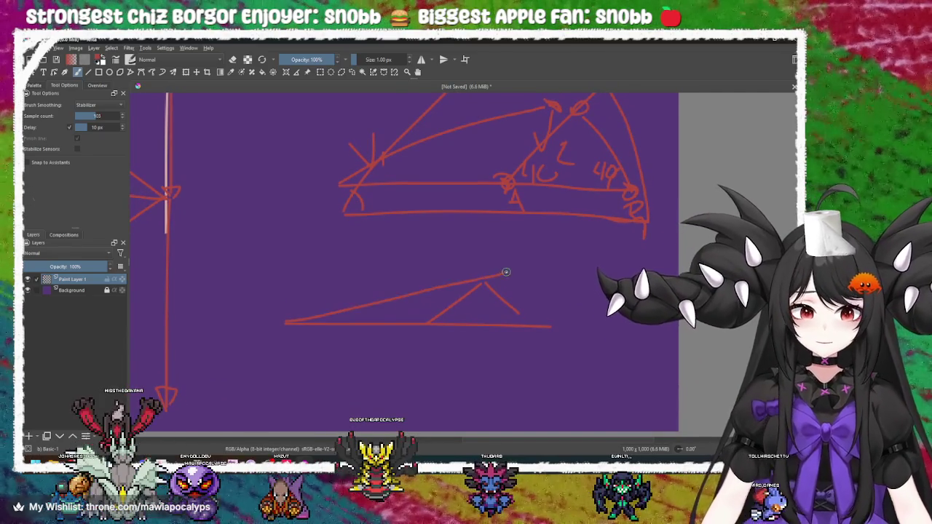
left_click_drag(445, 303, 459, 298)
left_click_drag(322, 295, 335, 333)
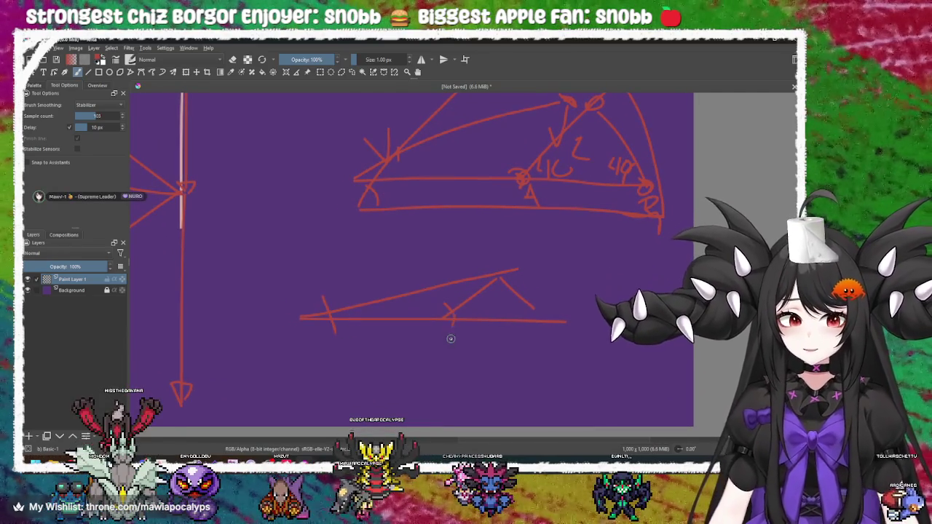
Step: Draw a vertical axis at the new sketch's left end
left_click_drag(430, 335, 375, 328)
scroll(437, 306, "down", 5)
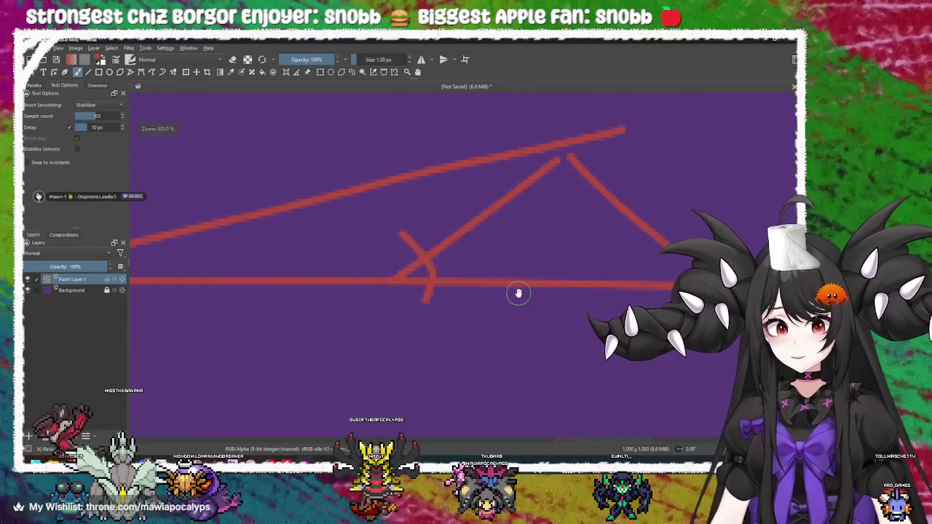
scroll(503, 287, "up", 3)
scroll(500, 284, "right", 1)
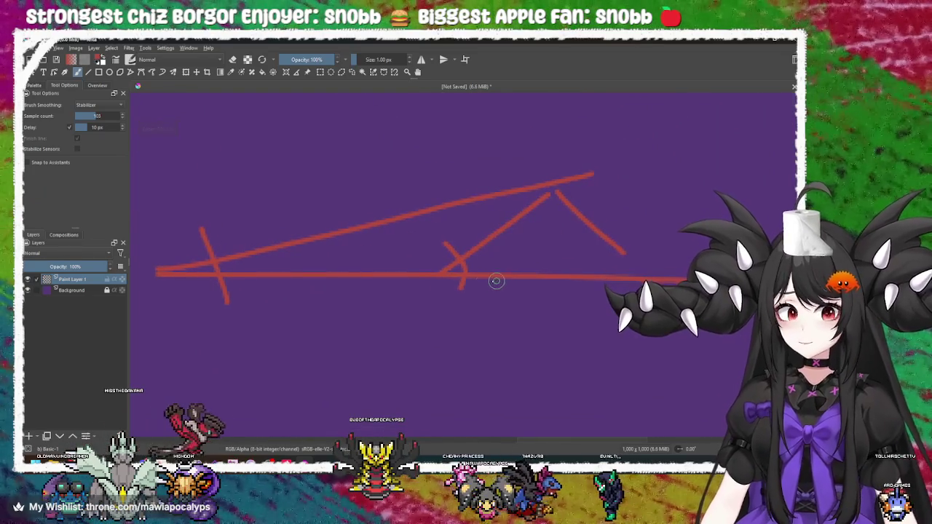
scroll(396, 212, "up", 2)
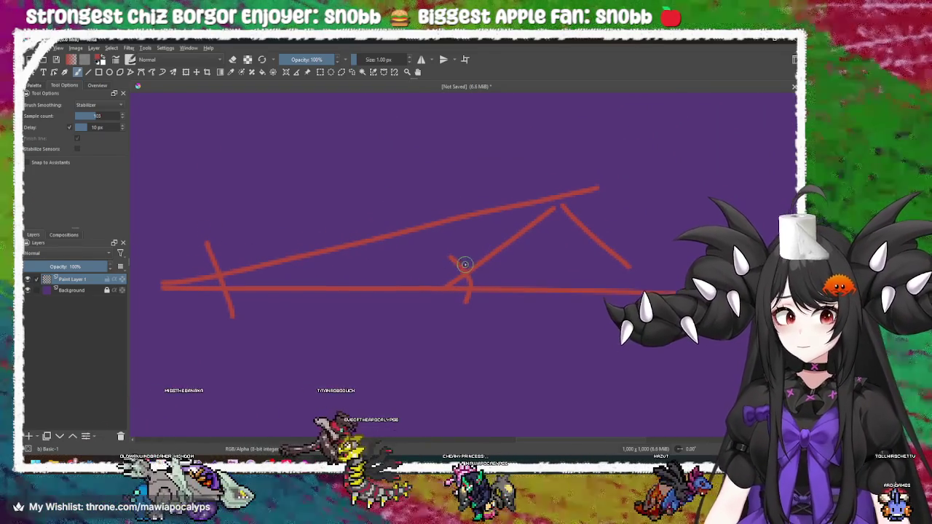
scroll(468, 285, "up", 2)
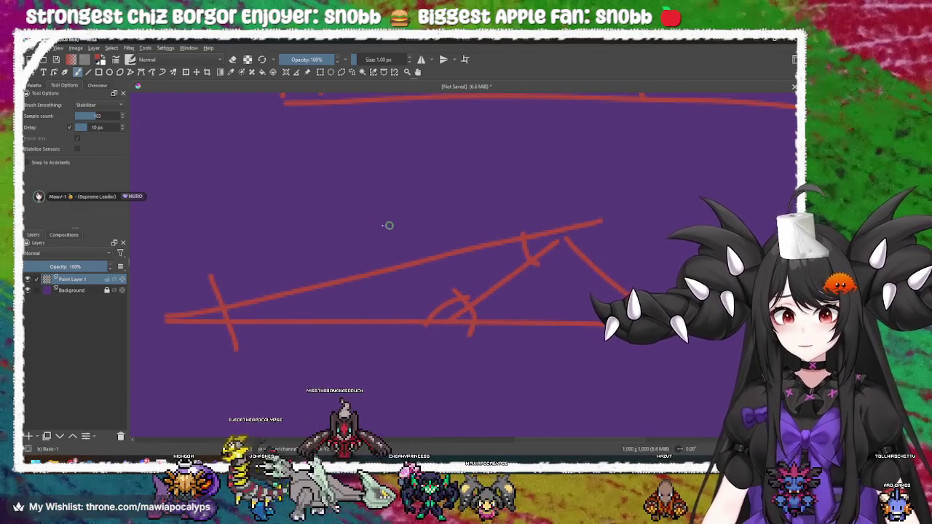
scroll(389, 225, "down", 3)
scroll(478, 324, "up", 2)
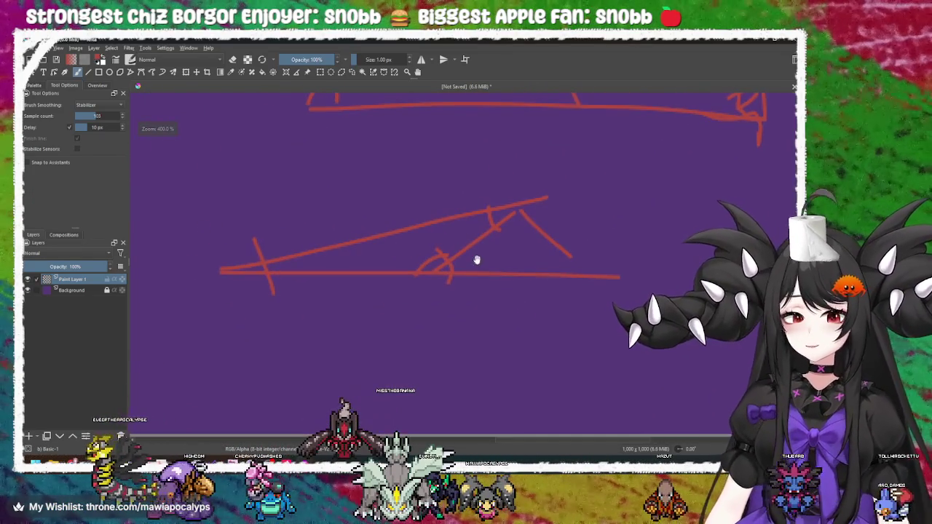
scroll(537, 270, "left", 1)
left_click_drag(266, 155, 266, 420)
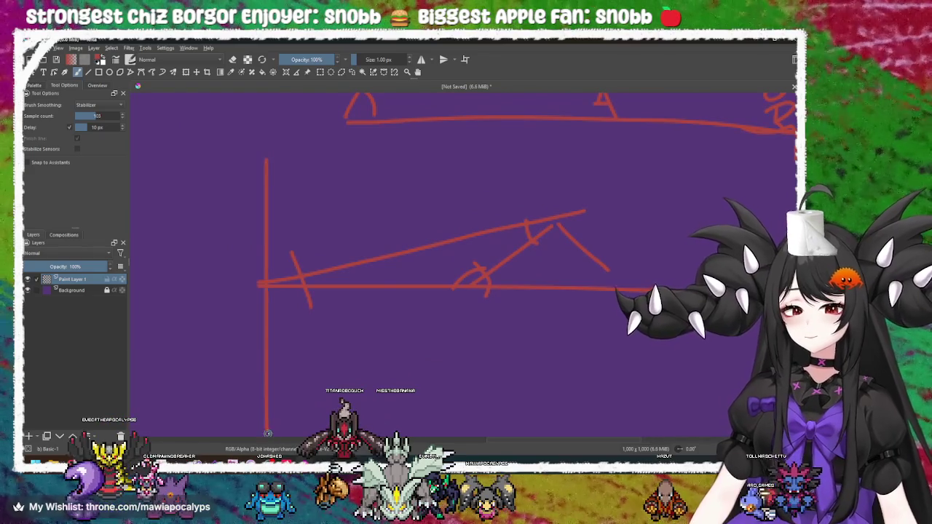
scroll(371, 335, "right", 3)
scroll(435, 304, "left", 2)
Step: Add angle marks at the lower-right end and apex, plus small curved strokes nearby
left_click_drag(508, 275, 492, 315)
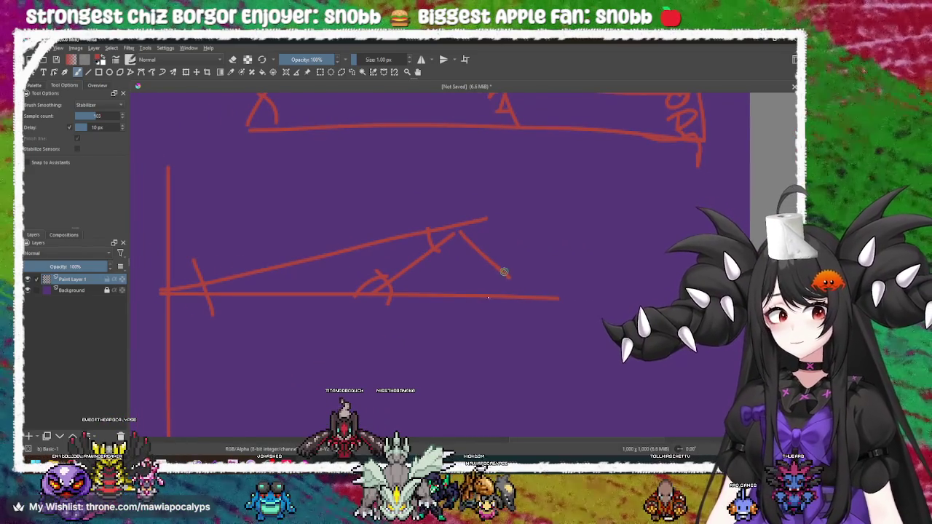
left_click_drag(447, 231, 472, 236)
scroll(510, 320, "left", 2)
left_click_drag(539, 318, 519, 343)
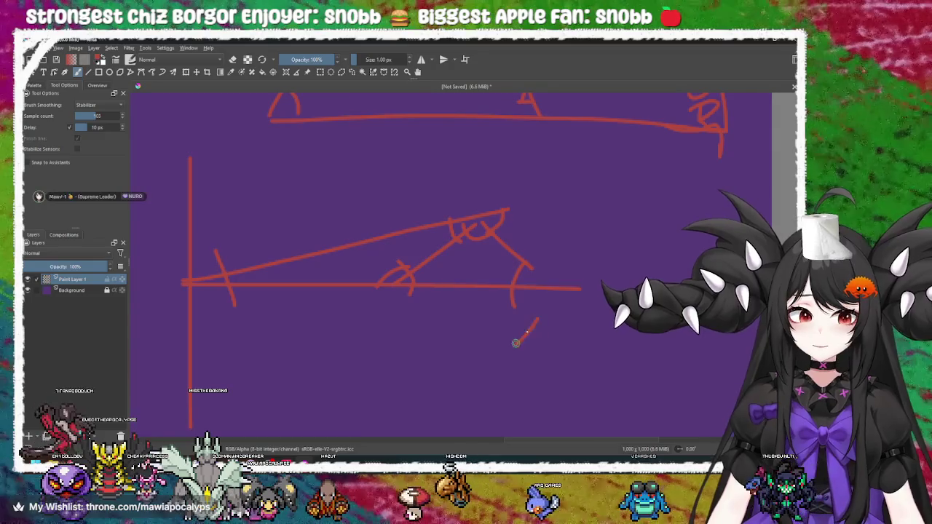
scroll(432, 289, "up", 1)
mouse_move(446, 213)
left_mouse_down()
mouse_move(446, 227)
mouse_move(485, 262)
mouse_move(473, 273)
mouse_move(485, 216)
mouse_move(554, 283)
mouse_move(488, 275)
mouse_move(545, 294)
mouse_move(471, 301)
left_mouse_up()
scroll(447, 227, "down", 1)
scroll(447, 226, "right", 1)
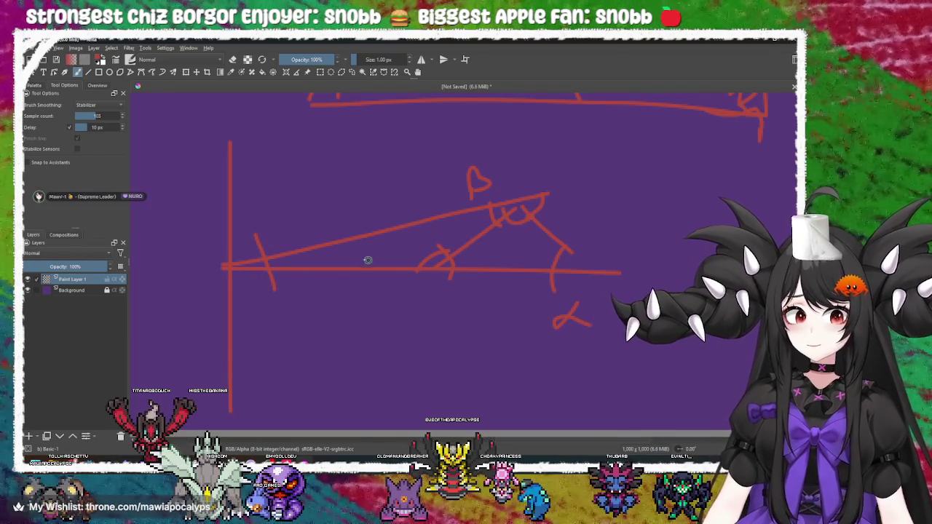
left_click_drag(531, 250, 516, 269)
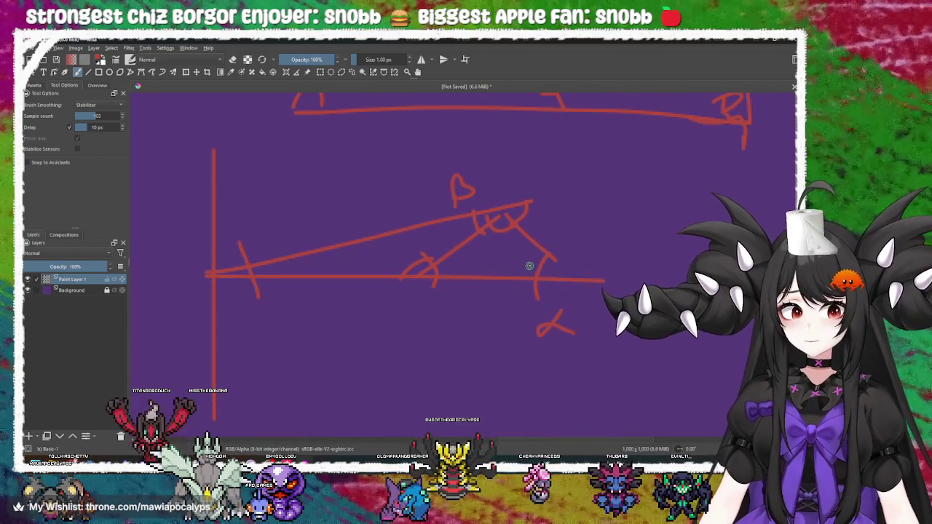
Step: Review the lower sketch, draw a vertical line through it, then undo the angle arcs
mouse_move(523, 273)
left_mouse_down()
mouse_move(512, 293)
mouse_move(483, 301)
mouse_move(512, 267)
mouse_move(473, 308)
mouse_move(491, 246)
left_mouse_up()
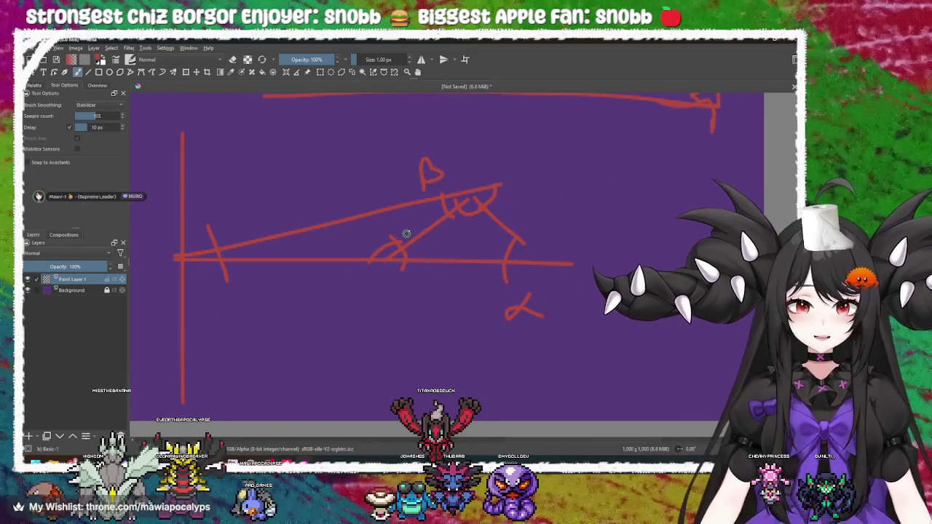
scroll(515, 236, "up", 2)
scroll(516, 235, "down", 5)
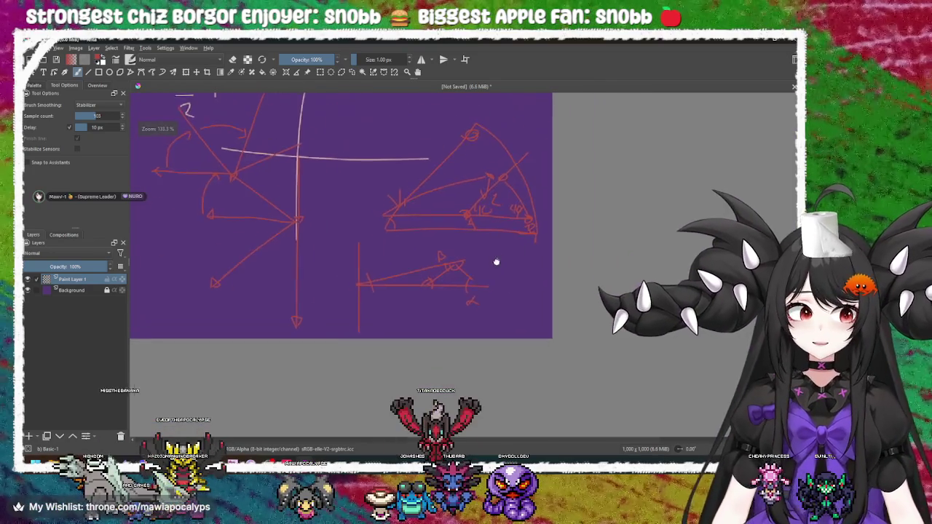
scroll(497, 260, "up", 1)
scroll(447, 260, "up", 1)
mouse_move(448, 260)
left_mouse_down()
mouse_move(415, 266)
mouse_move(403, 244)
mouse_move(407, 359)
left_mouse_up()
left_click_drag(380, 310, 396, 291)
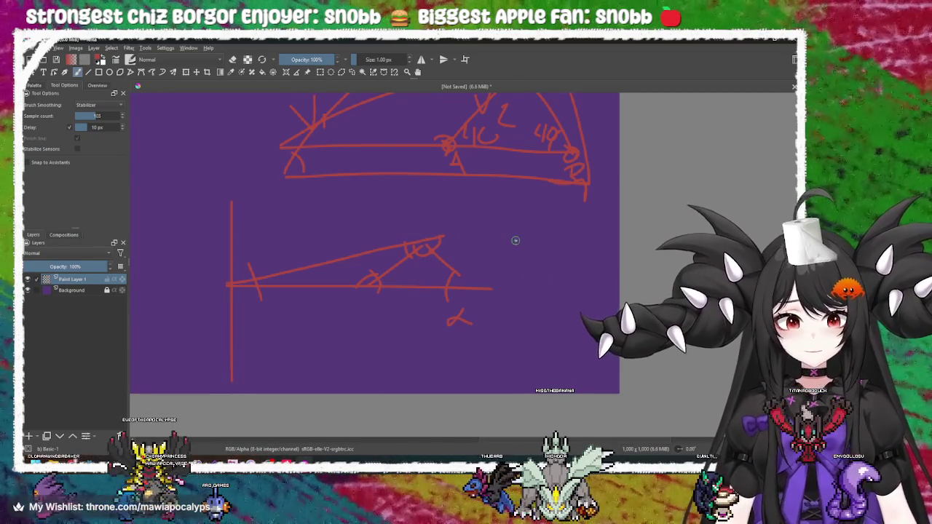
key("ctrl+z")
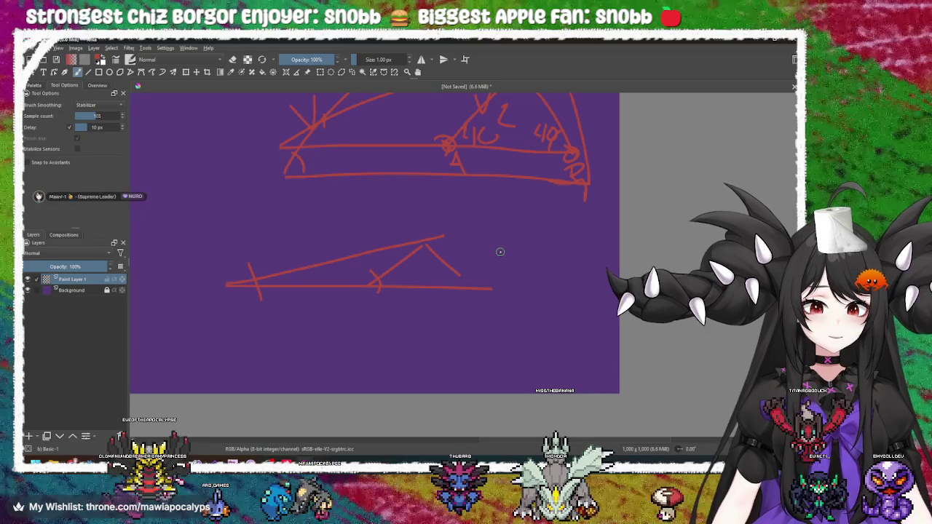
Step: Undo the last line and pan to bring the rotation diagram back into view
key("ctrl+z")
mouse_move(421, 258)
left_mouse_down()
mouse_move(432, 240)
mouse_move(476, 248)
mouse_move(481, 263)
left_mouse_up()
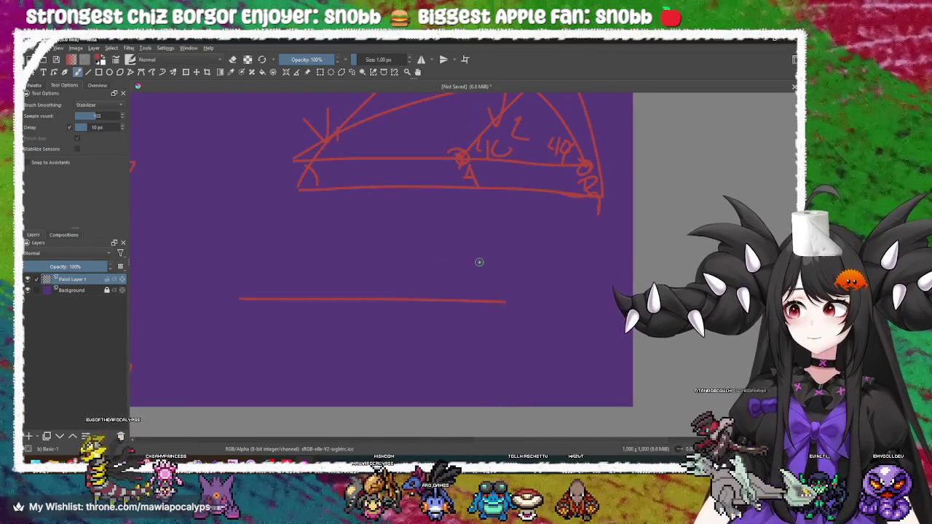
scroll(476, 262, "up", 5)
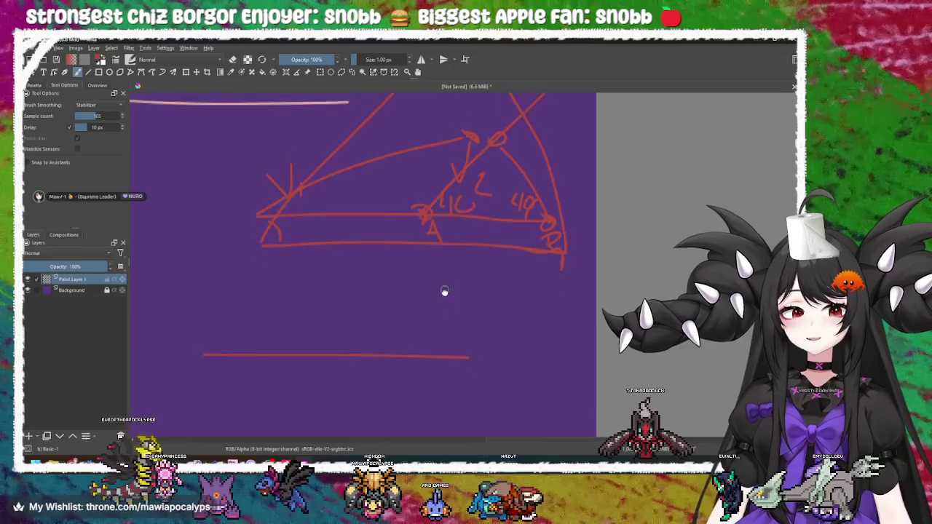
scroll(430, 299, "up", 2)
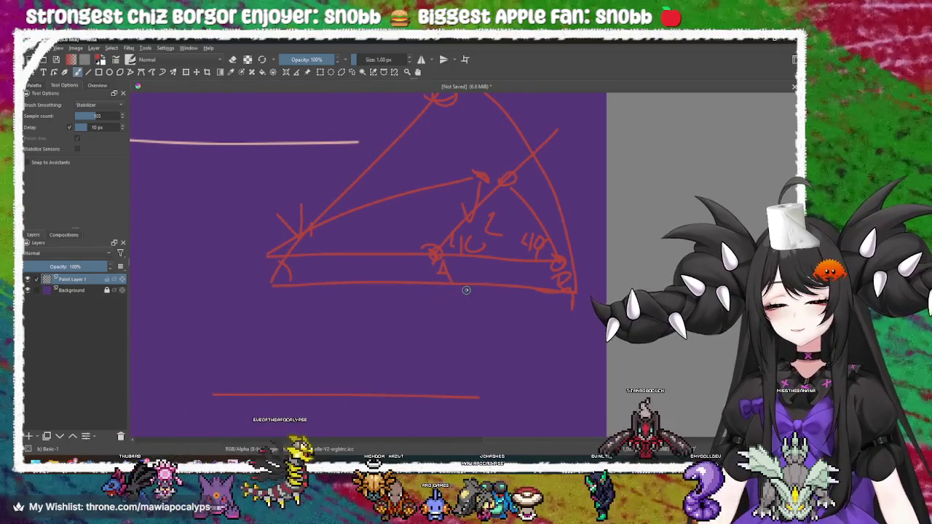
mouse_move(370, 266)
left_mouse_down()
mouse_move(431, 258)
mouse_move(414, 264)
mouse_move(421, 276)
left_mouse_up()
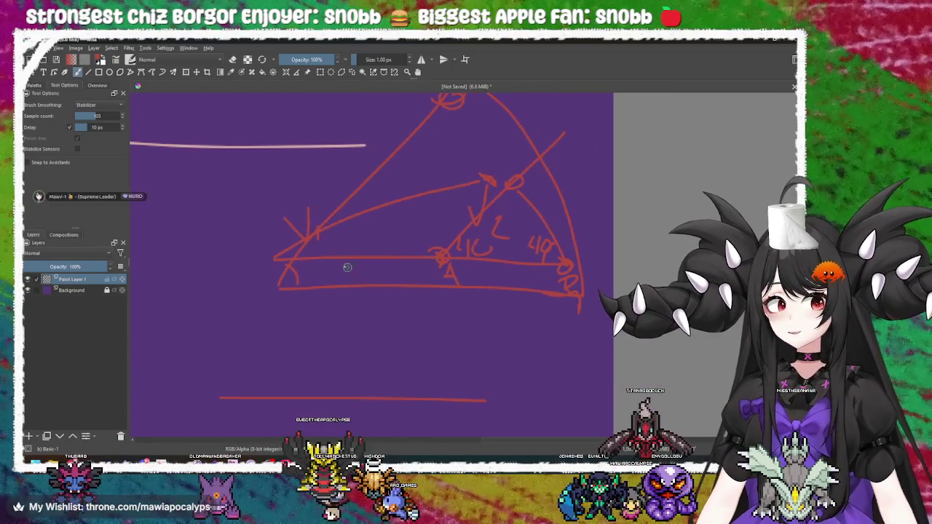
left_click_drag(340, 255, 337, 253)
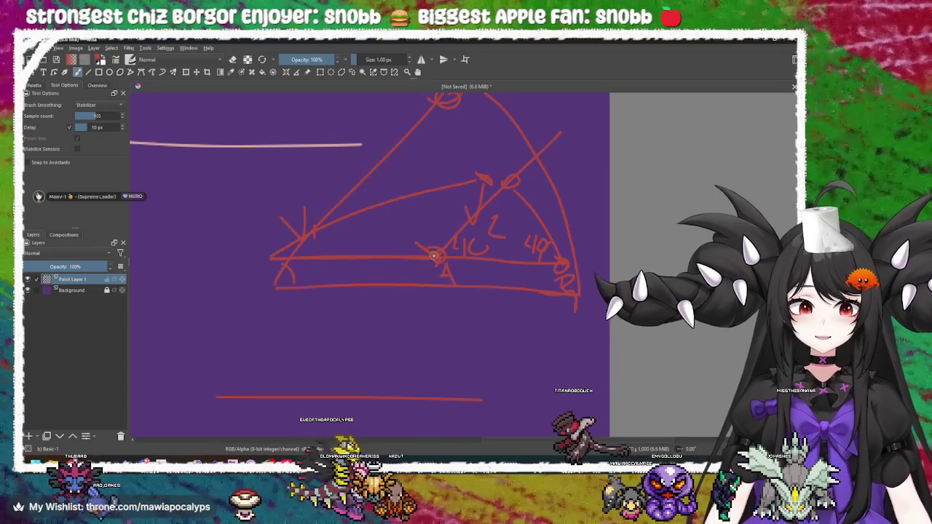
left_click_drag(449, 265, 454, 275)
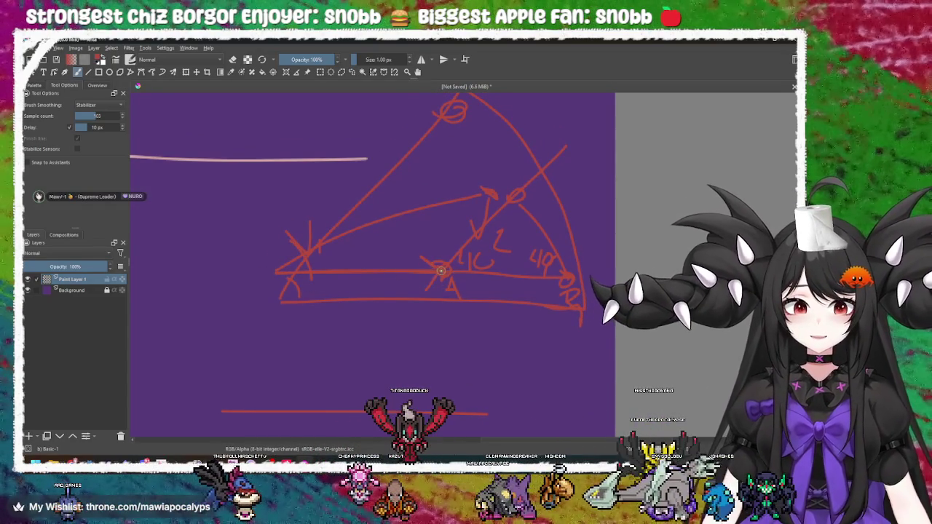
Step: Draw an arc near point A in the rotation diagram, then switch to Godot
left_click_drag(437, 268, 402, 211)
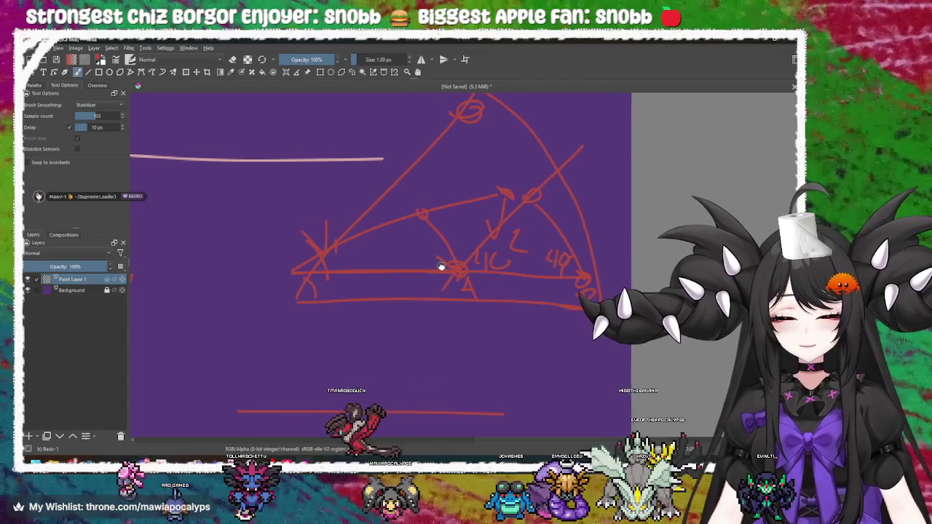
left_click_drag(443, 266, 476, 263)
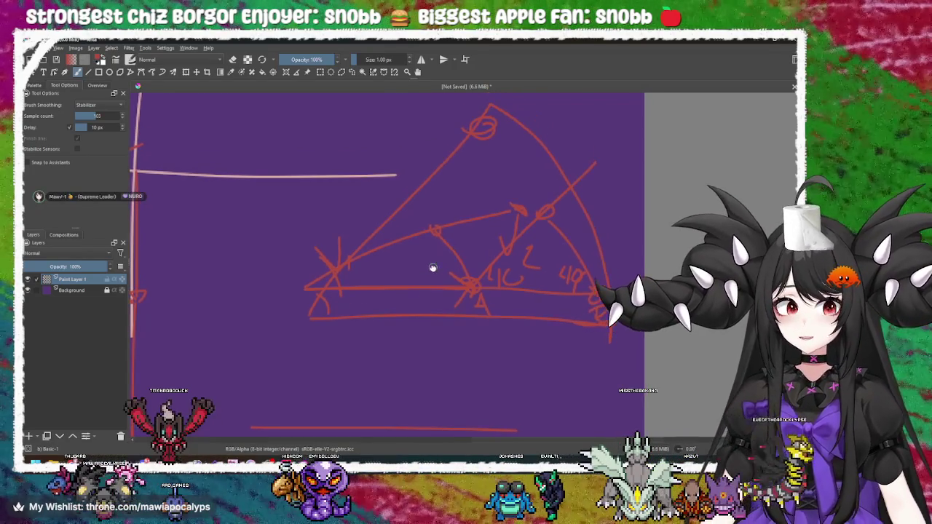
scroll(431, 267, "up", 1)
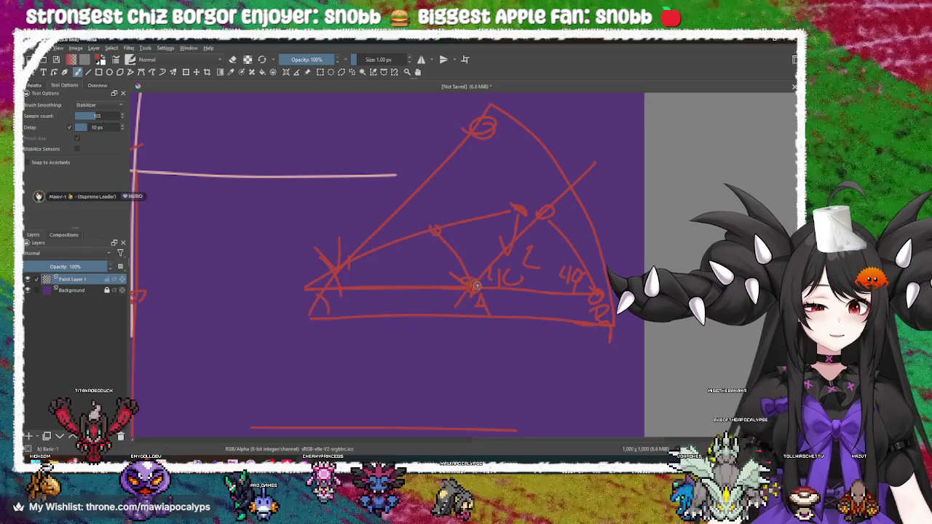
left_click_drag(414, 288, 420, 270)
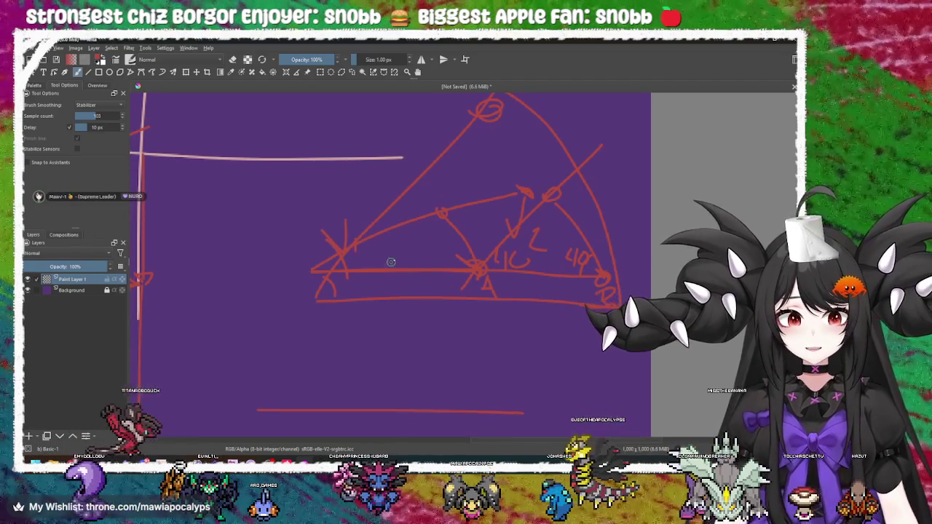
left_click_drag(345, 261, 357, 288)
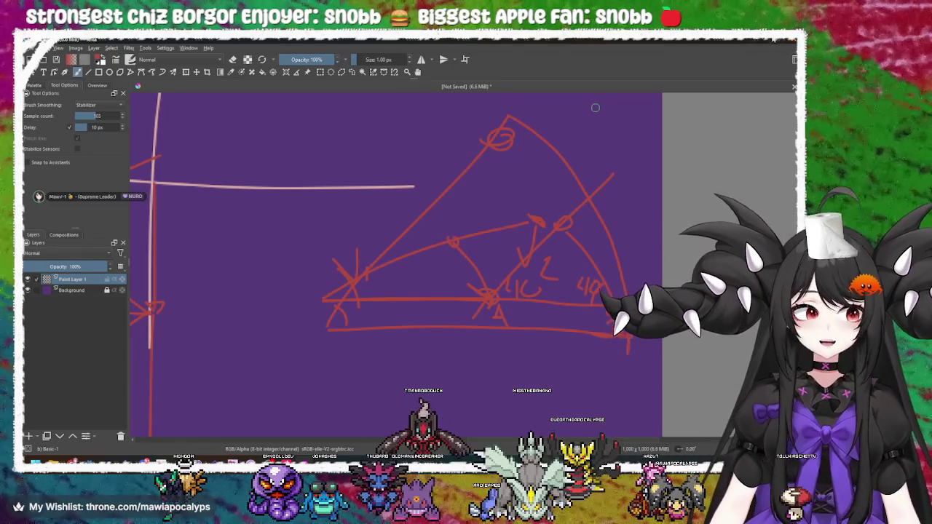
key("alt+Tab")
Step: Locate the curr_seg.b assignment on line 31 and inspect its rotated vector expression
left_click(507, 243)
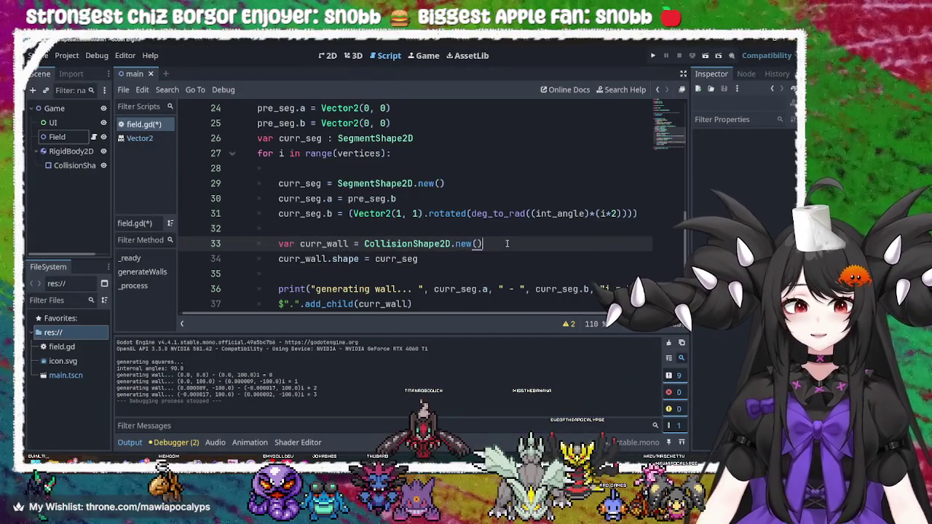
left_click(408, 217)
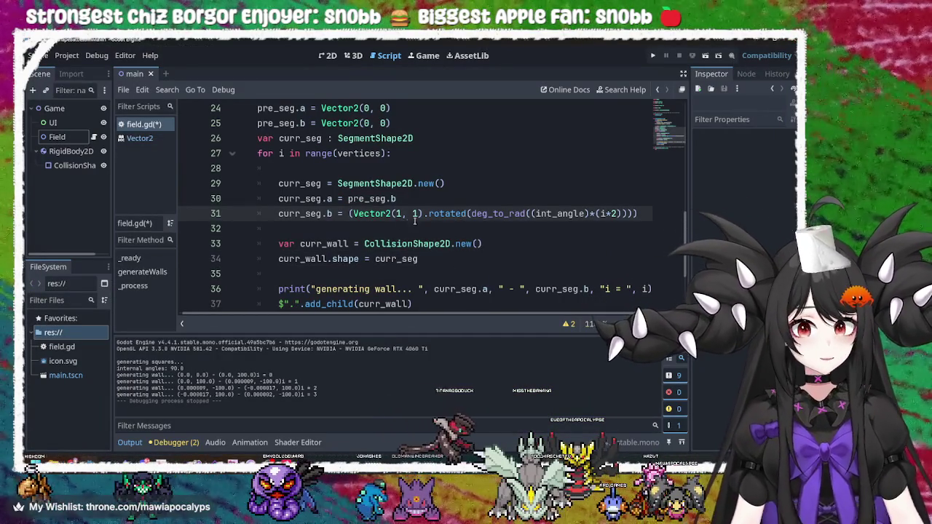
left_click(514, 213)
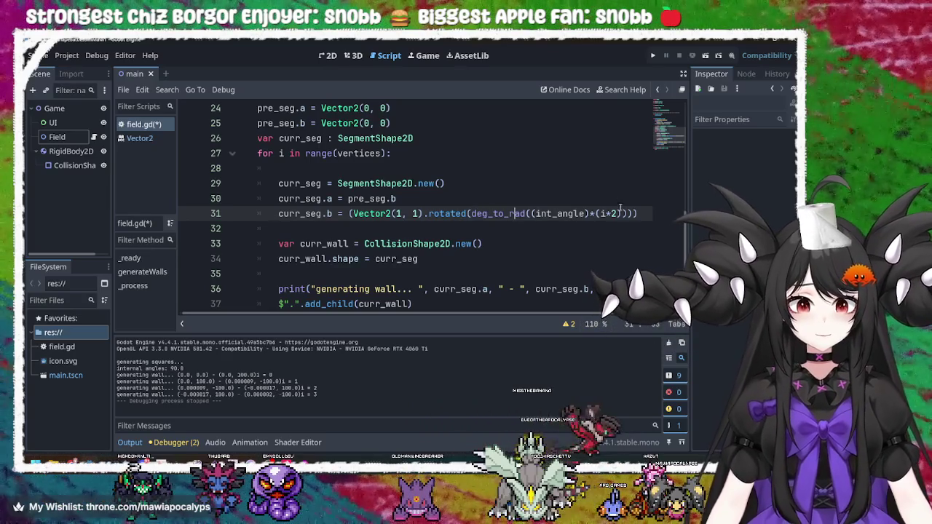
left_click(348, 214)
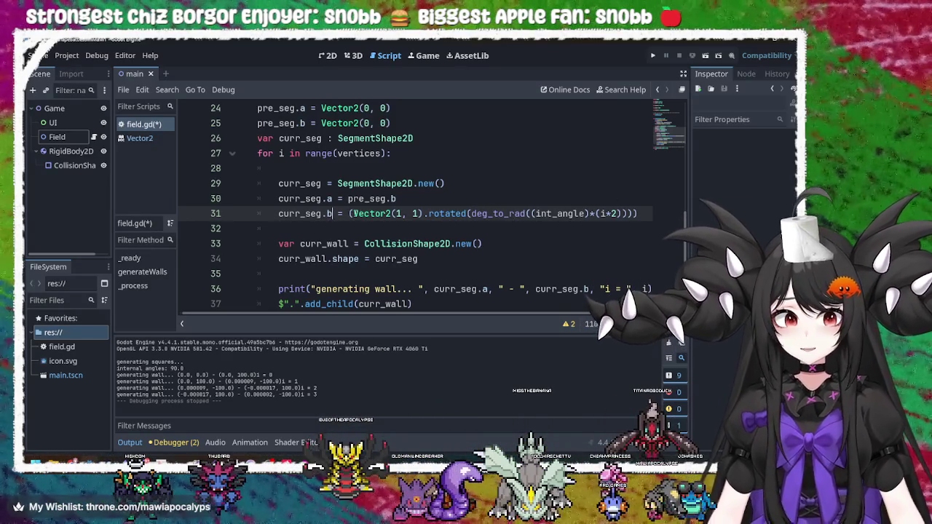
left_click_drag(348, 213, 646, 213)
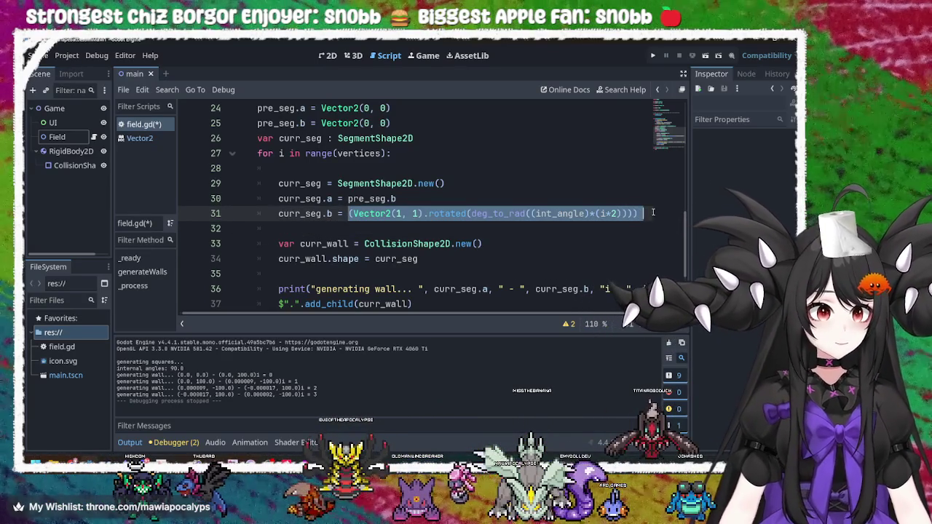
left_click(653, 213)
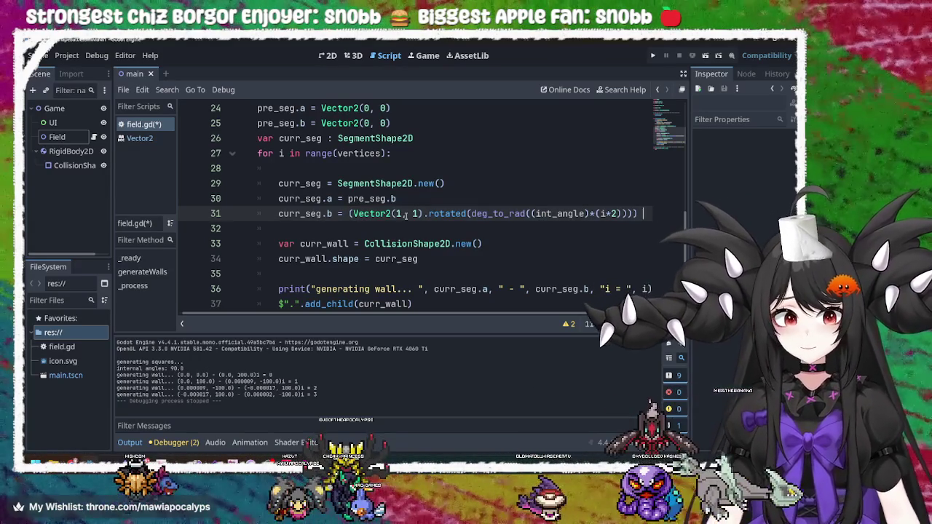
Step: Replace Vector2(1, 1) with pre_seg.b on line 31 using autocomplete
scroll(436, 262, "up", 1)
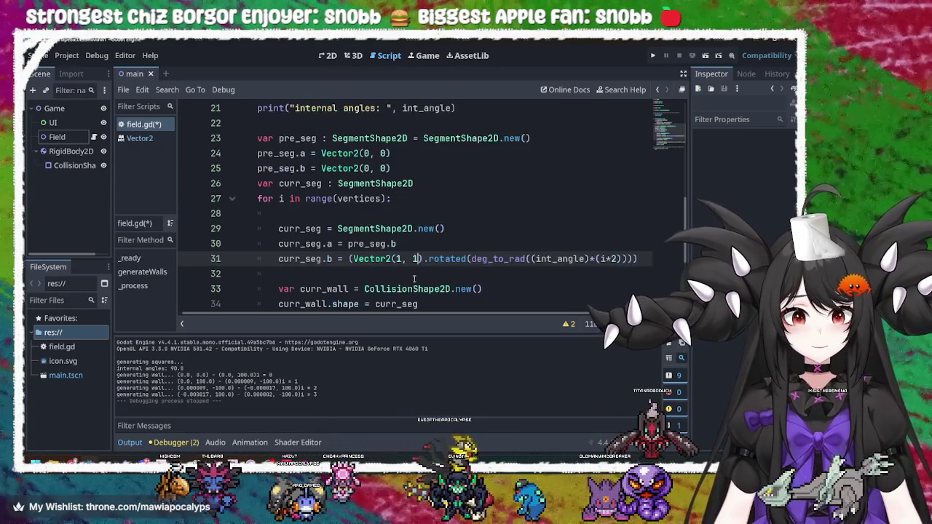
left_click(420, 258)
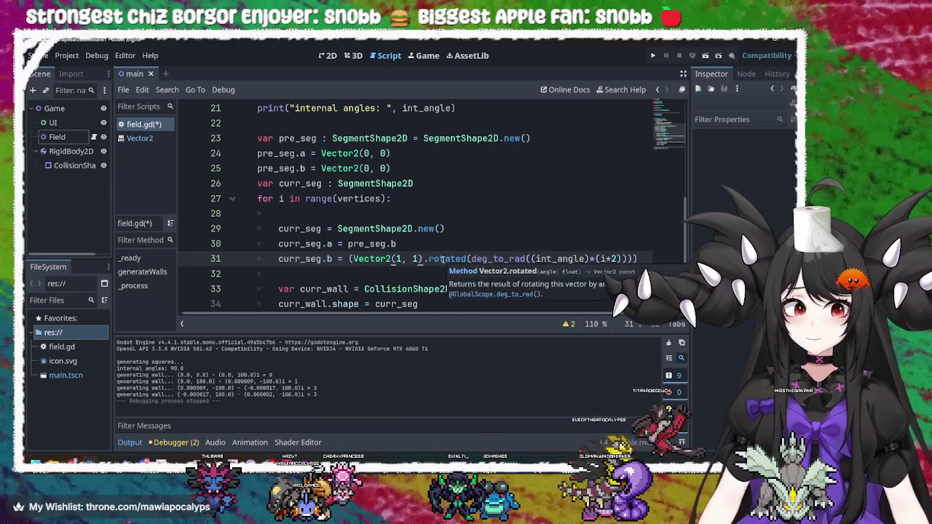
key("BackSpace")
key("BackSpace")
key("BackSpace")
key("BackSpace")
type("c")
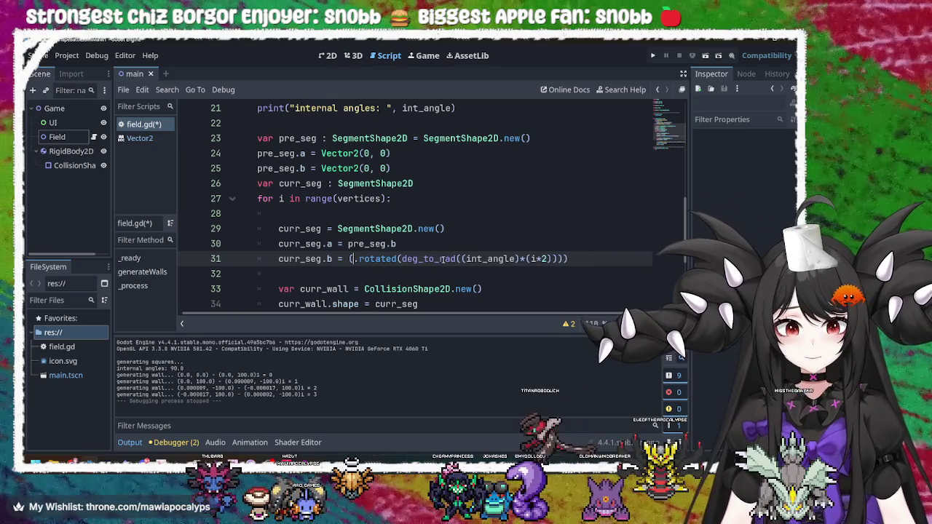
type("u")
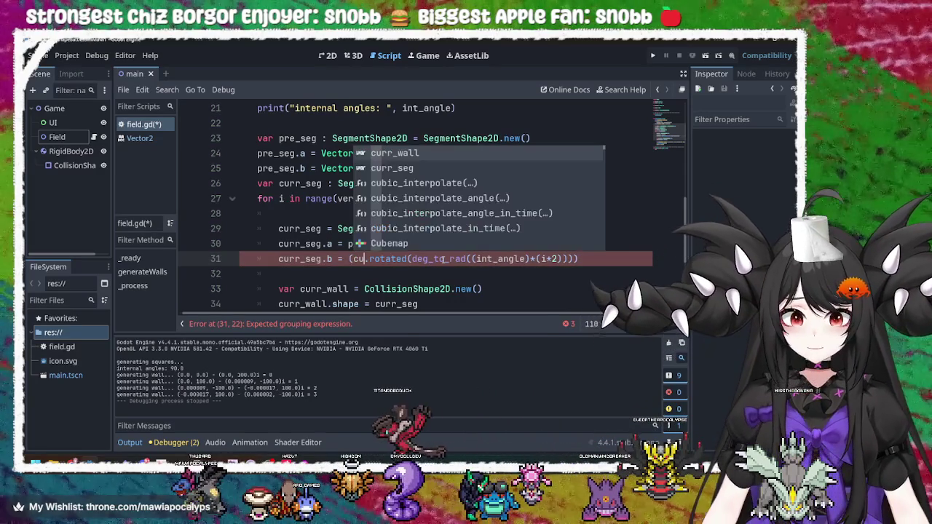
key("BackSpace")
key("BackSpace")
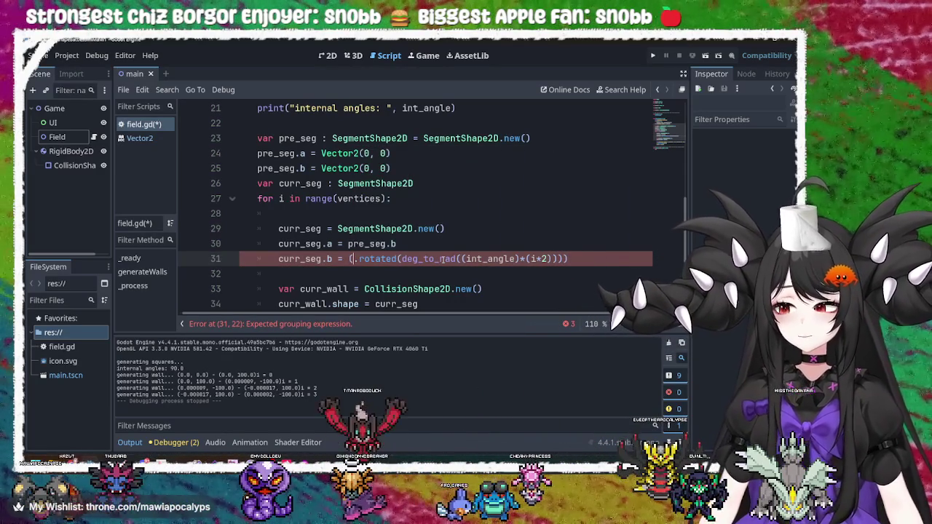
type("pre")
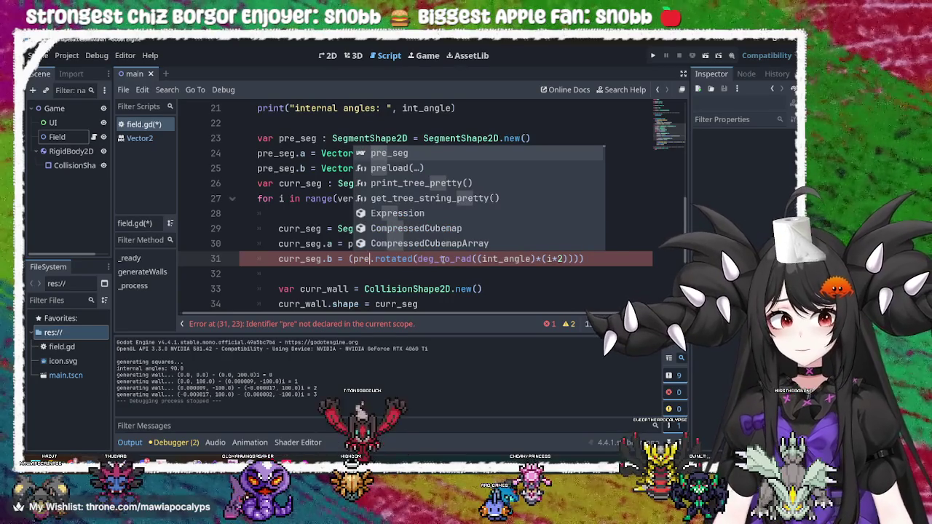
key("Return")
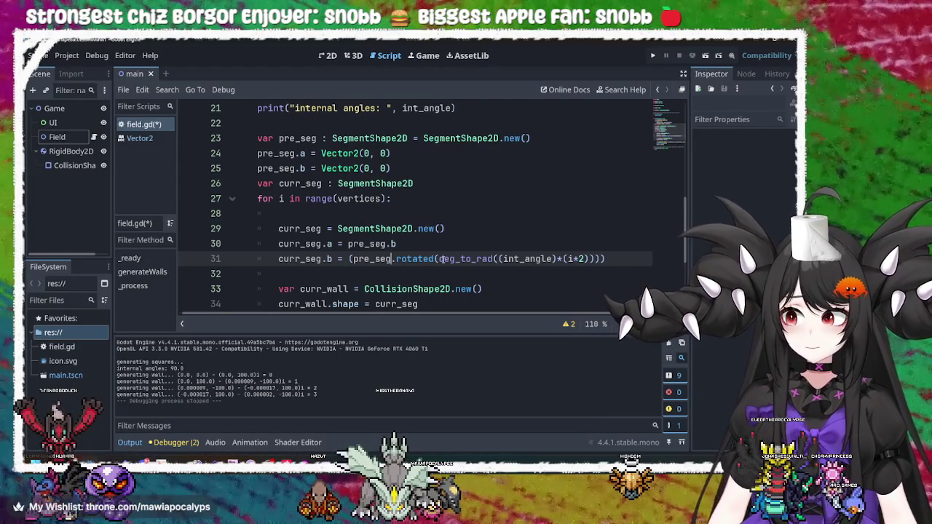
type("b")
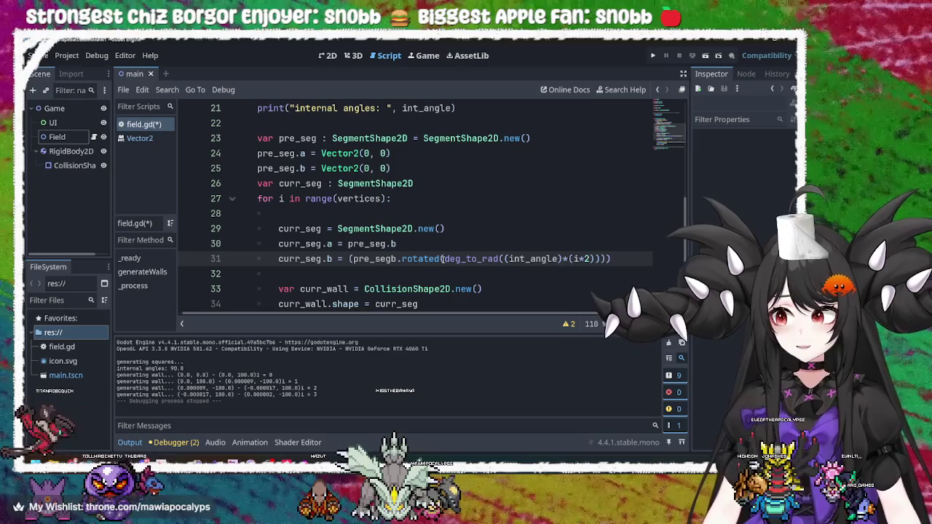
key("BackSpace")
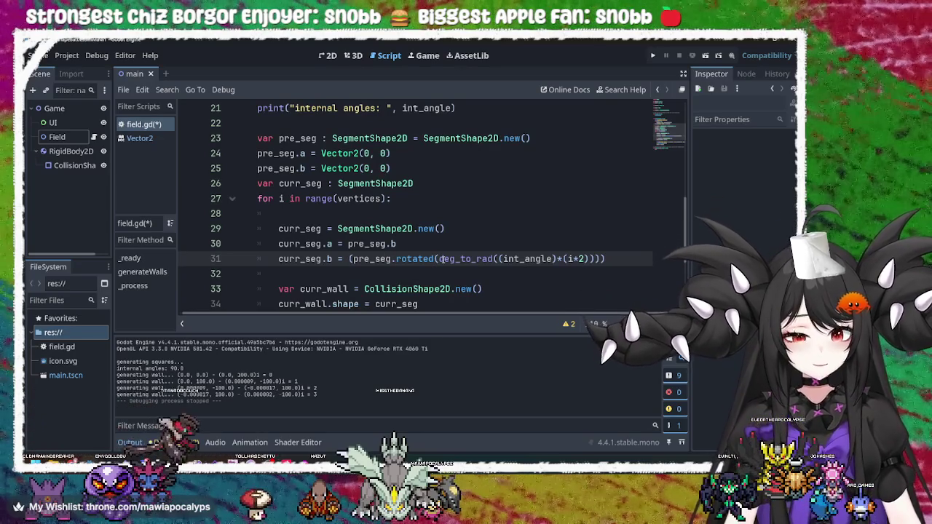
type(".b")
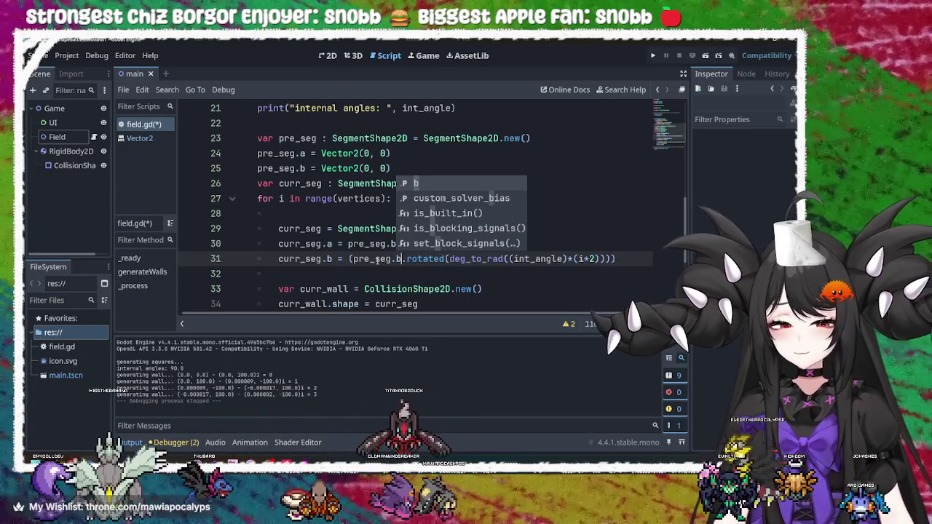
left_click(433, 260)
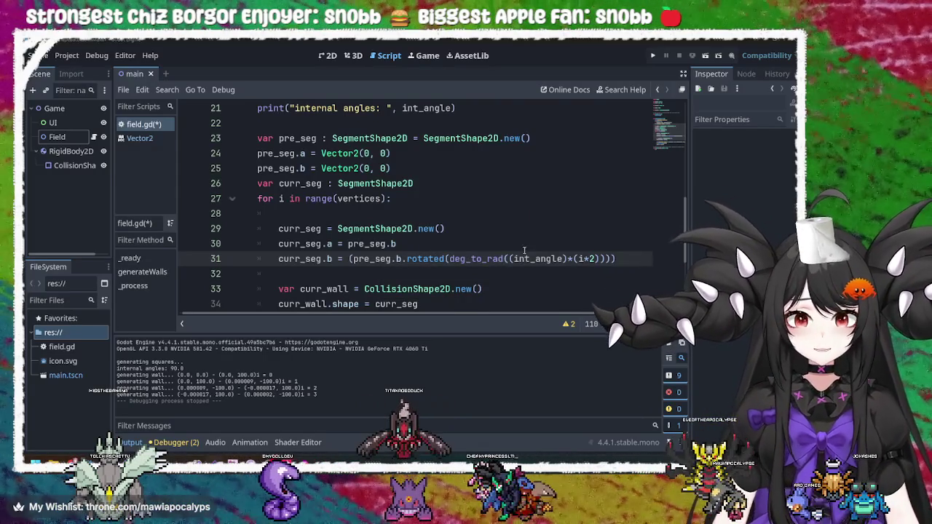
key("alt+Tab")
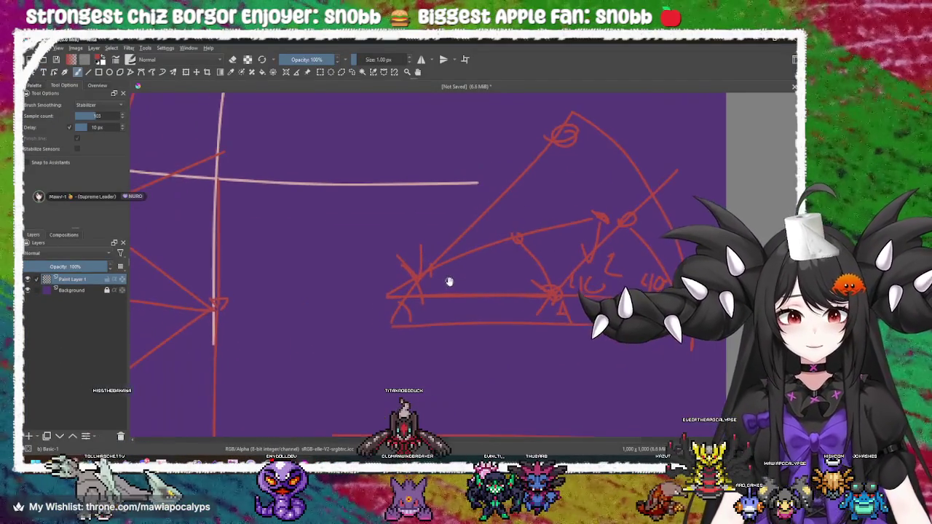
Step: Draw a line up-right from the diagram's left vertex
mouse_move(449, 282)
left_mouse_down()
mouse_move(400, 283)
mouse_move(391, 235)
mouse_move(387, 258)
mouse_move(390, 228)
left_mouse_up()
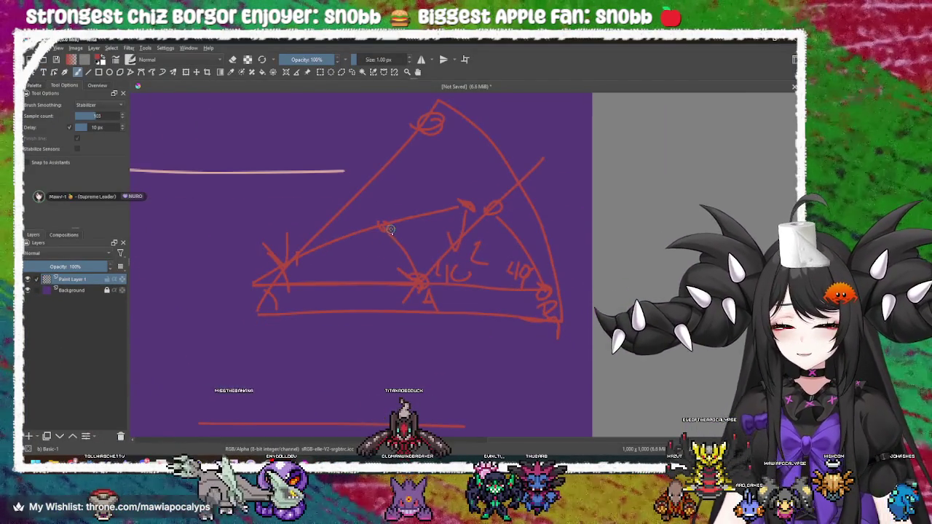
mouse_move(254, 284)
left_mouse_down()
mouse_move(378, 227)
mouse_move(285, 191)
mouse_move(262, 280)
mouse_move(278, 264)
left_mouse_up()
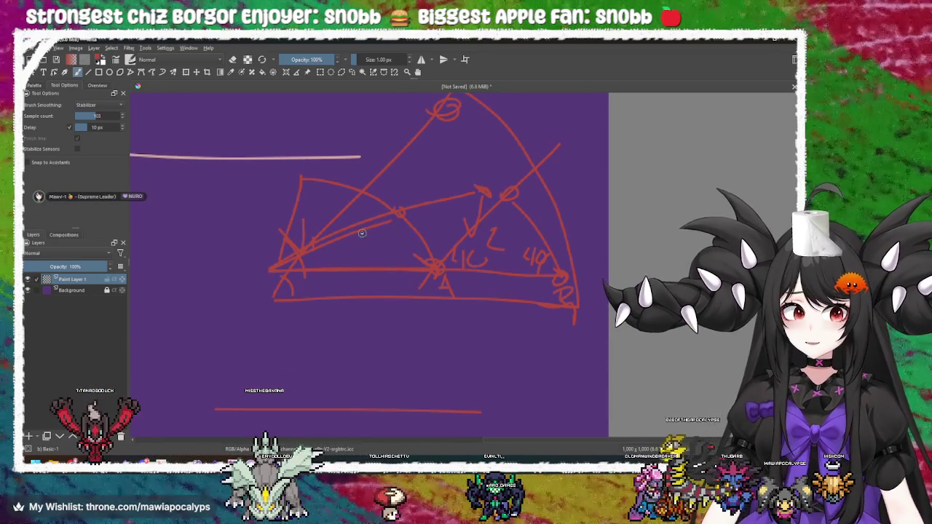
left_click_drag(365, 234, 416, 228)
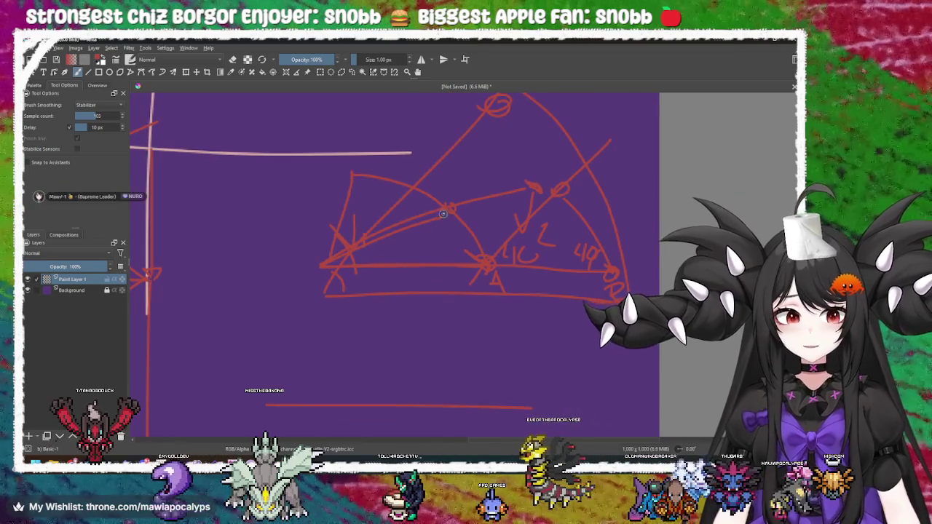
mouse_move(417, 283)
left_mouse_down()
mouse_move(435, 269)
mouse_move(343, 277)
mouse_move(349, 240)
mouse_move(410, 219)
mouse_move(341, 285)
mouse_move(477, 285)
left_mouse_up()
Step: Draw a small new triangle in empty canvas space, redrawing one misdrawn side
scroll(410, 219, "up", 4)
left_click_drag(402, 195, 477, 285)
key("ctrl+z")
left_click_drag(403, 195, 477, 285)
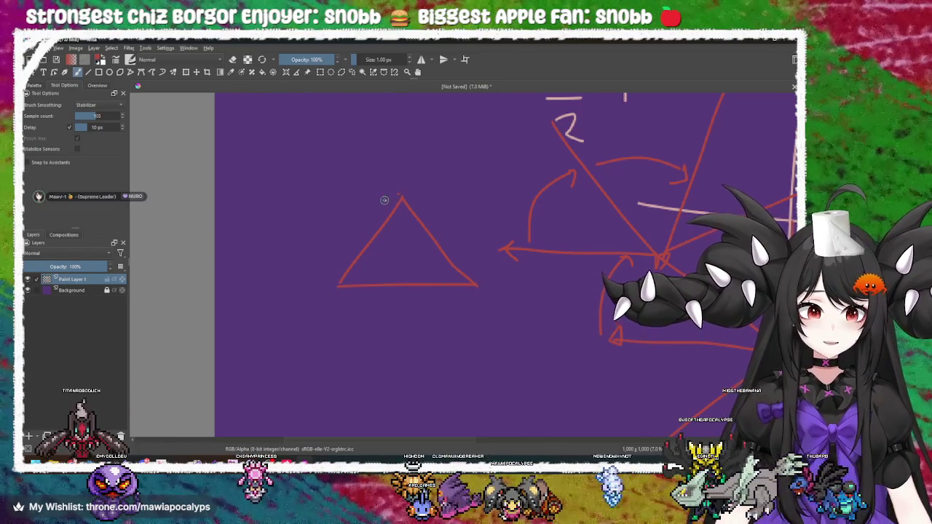
Step: Add short strokes beside and above the small triangle's apex and beyond its bottom-right corner
left_click_drag(385, 201, 411, 197)
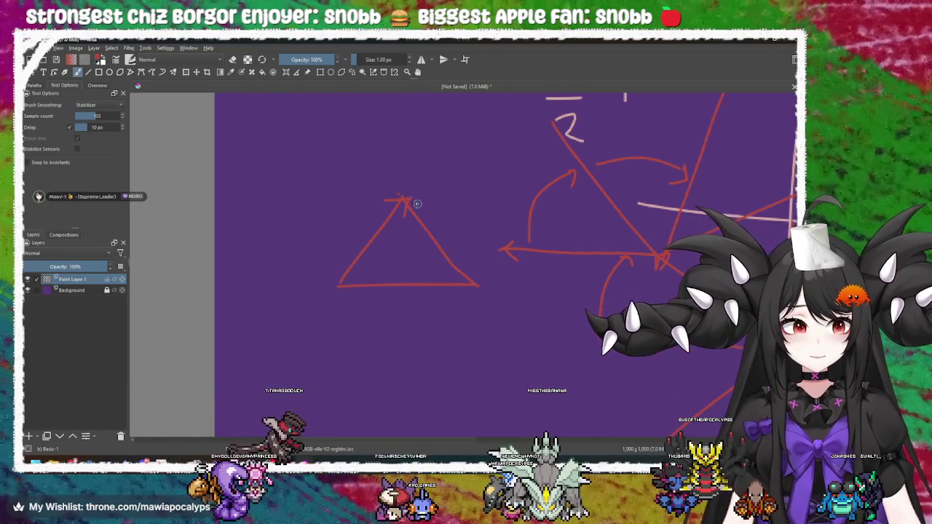
left_click_drag(408, 191, 424, 178)
left_click_drag(502, 270, 487, 284)
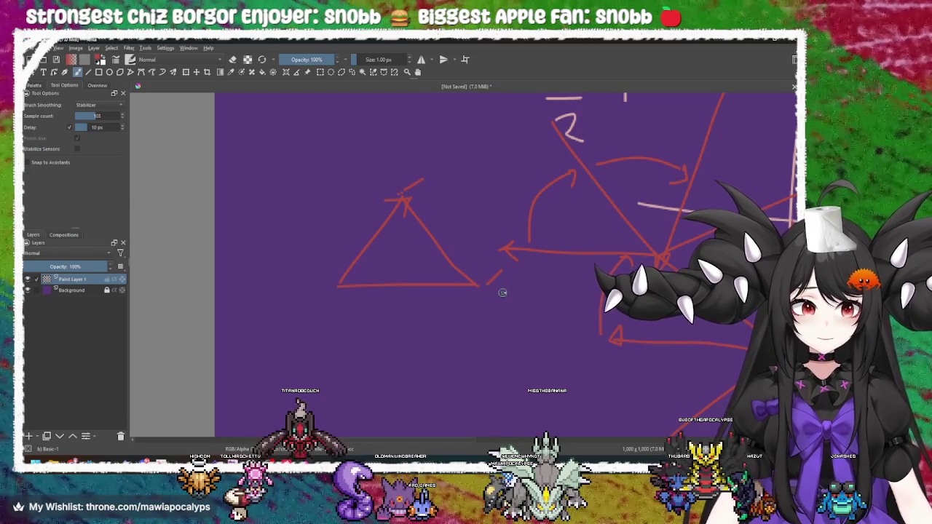
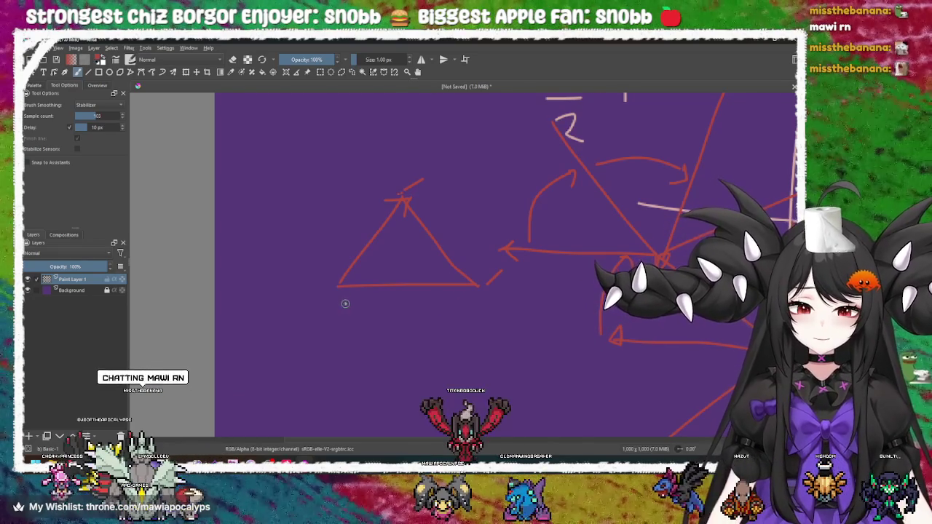
Step: Draw two short red ticks under the triangle's base corners, joined by a horizontal line, plus a slash at the left corner
left_click_drag(341, 303, 341, 318)
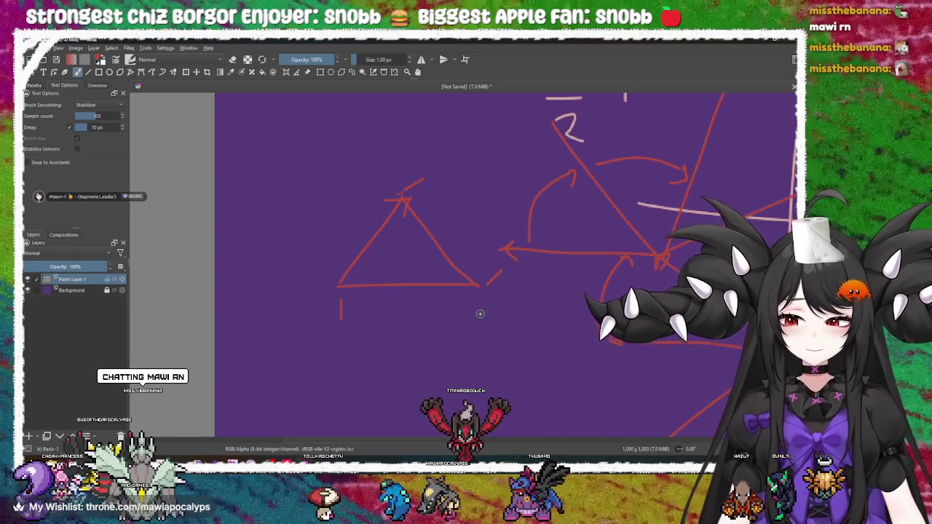
left_click_drag(482, 309, 482, 322)
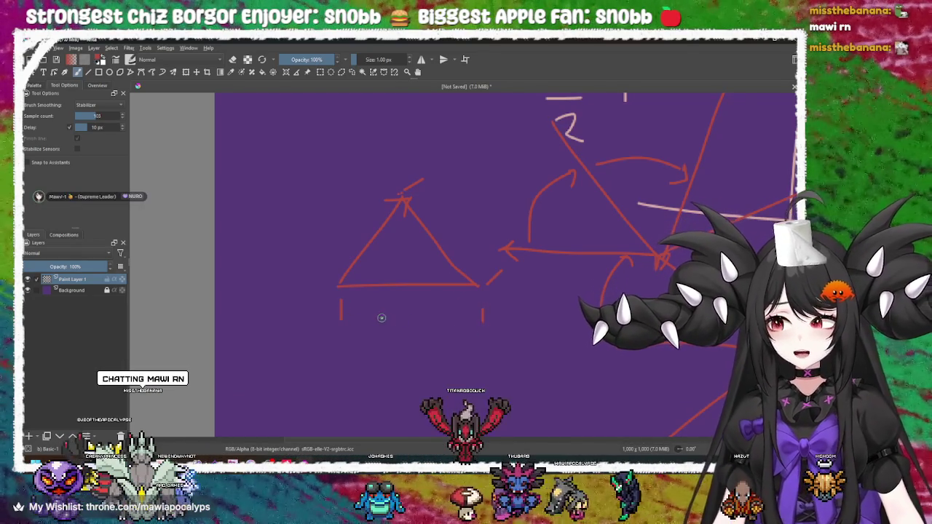
left_click_drag(359, 316, 451, 315)
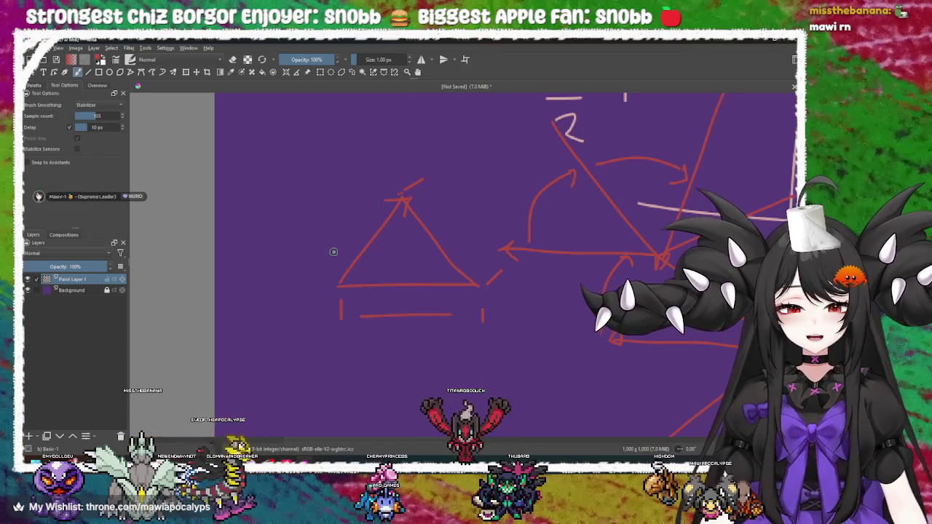
left_click_drag(335, 254, 354, 298)
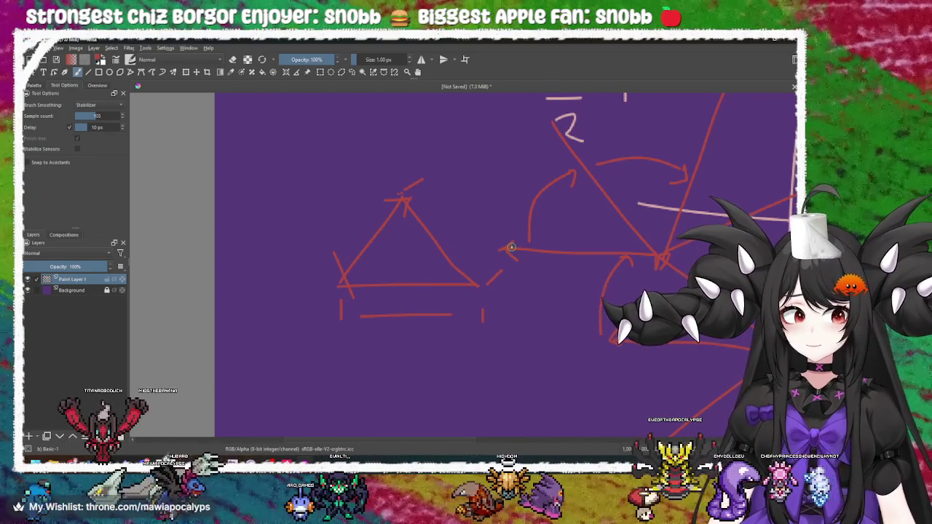
Step: Draw a red arrow from the small triangle's right corner up to the larger triangle's apex, redoing one misdrawn stroke
left_click_drag(515, 243, 516, 260)
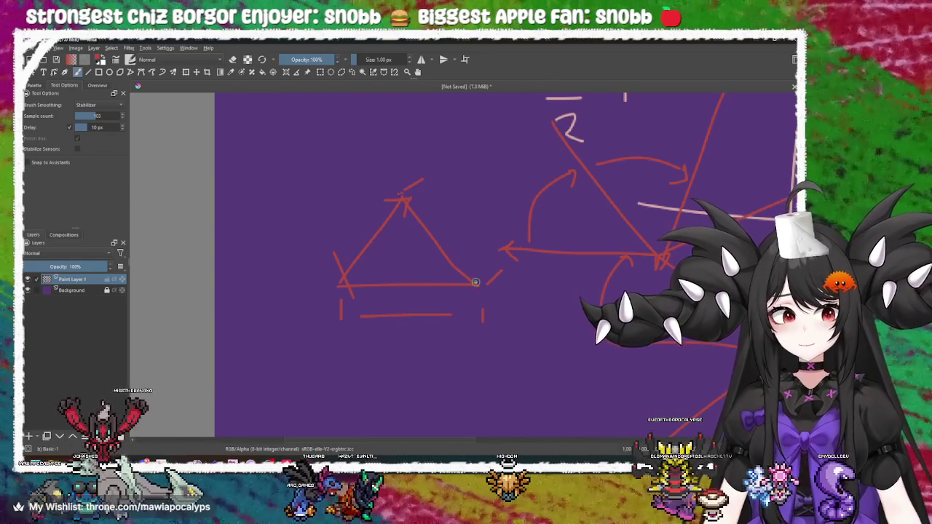
left_click_drag(479, 286, 503, 270)
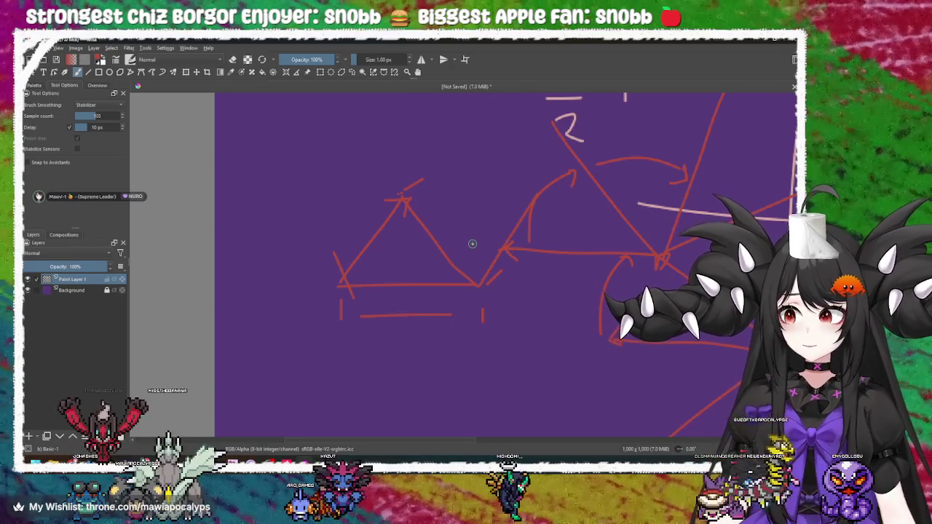
key("ctrl+z")
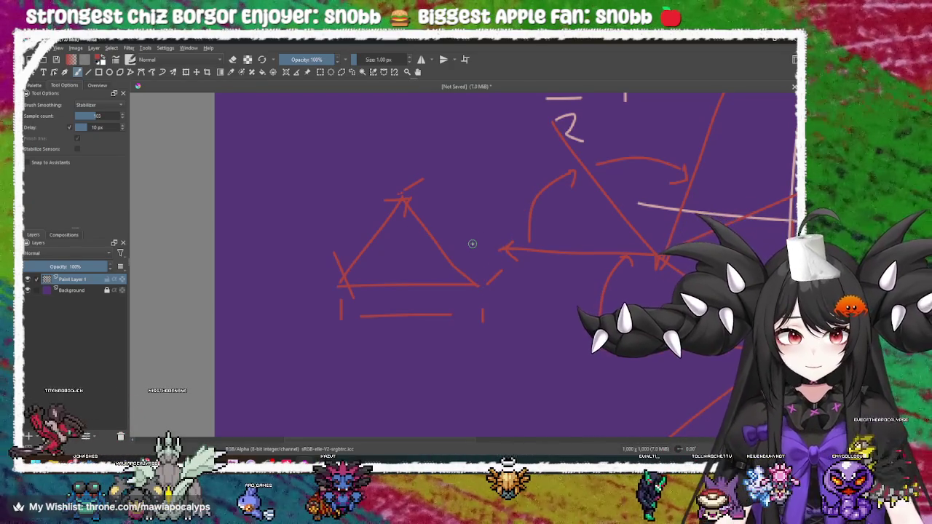
left_click_drag(479, 285, 575, 152)
left_click_drag(543, 191, 572, 159)
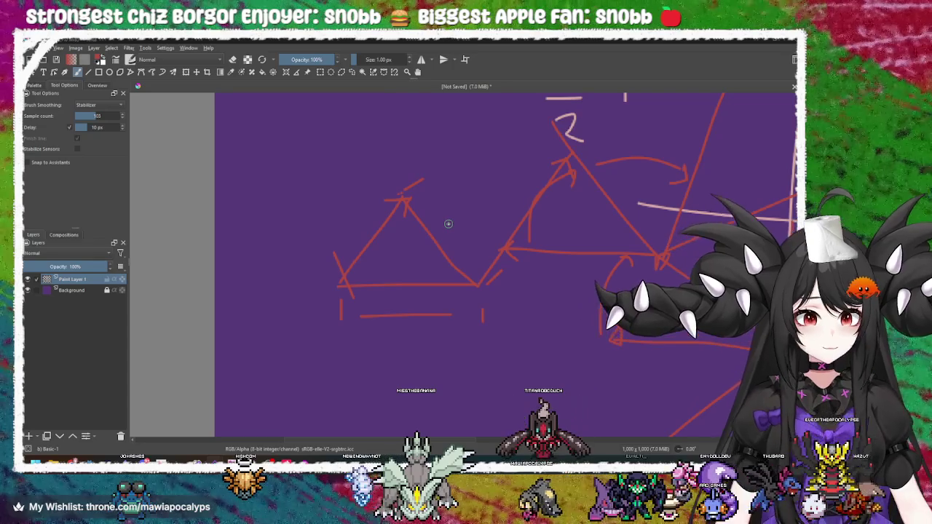
Step: Draw angle arcs at the small triangle's apex and right corner, then undo the unwanted arc and arrow
left_click_drag(381, 201, 441, 186)
left_click_drag(469, 255, 457, 310)
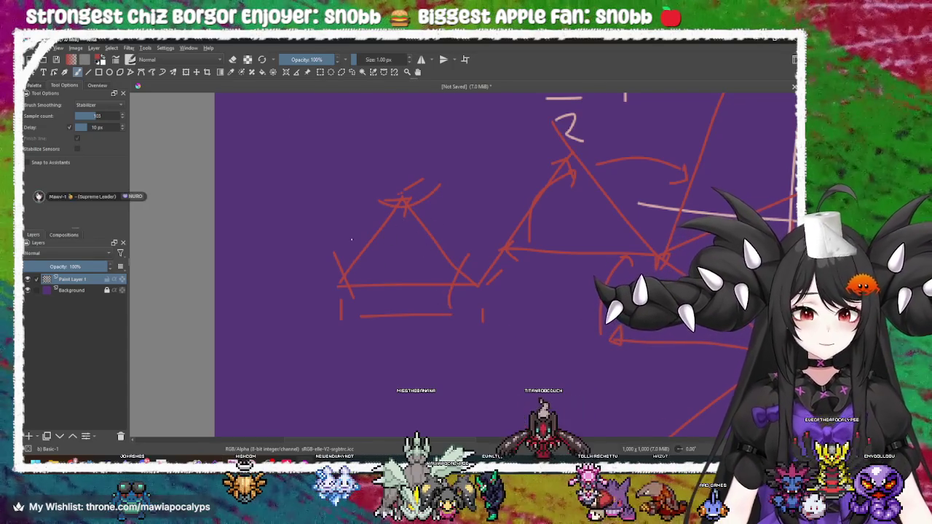
left_click_drag(416, 203, 412, 235)
mouse_move(377, 202)
left_mouse_down()
mouse_move(387, 235)
mouse_move(408, 199)
mouse_move(373, 183)
left_mouse_up()
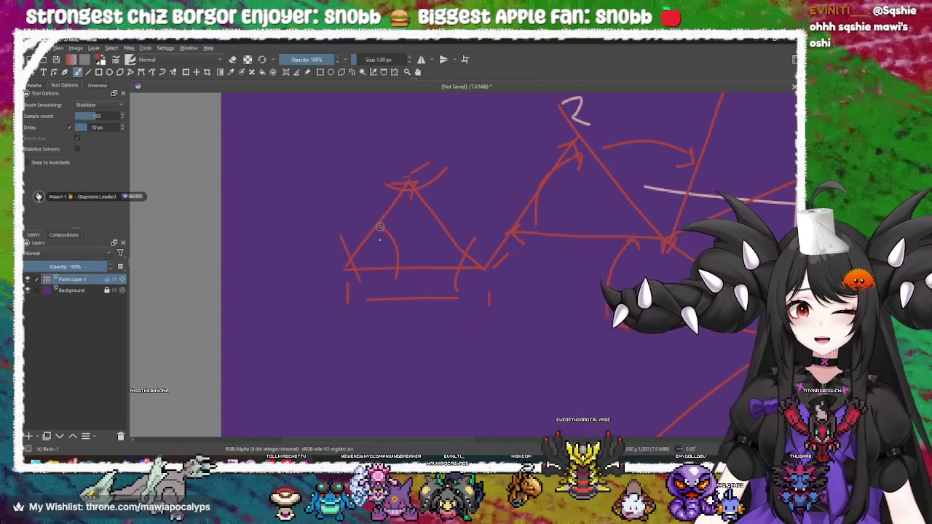
mouse_move(393, 223)
left_mouse_down()
mouse_move(433, 252)
mouse_move(378, 252)
left_mouse_up()
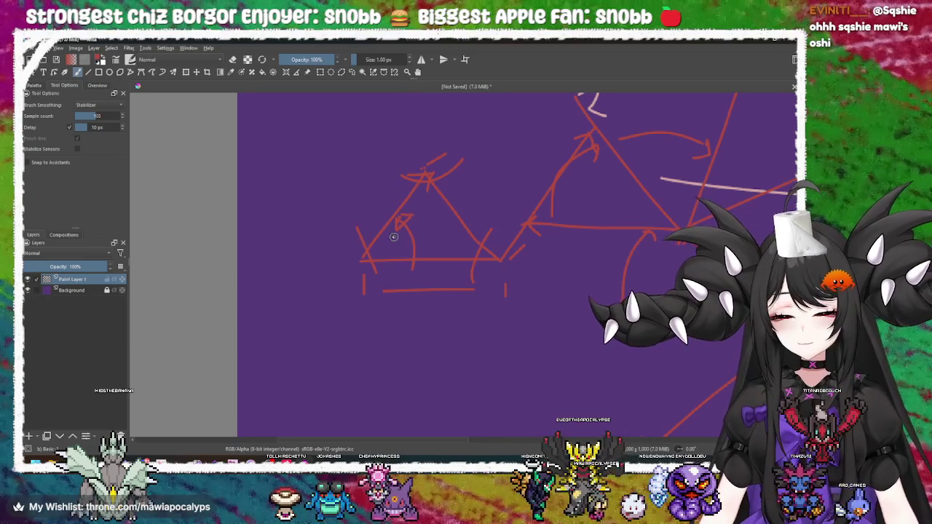
left_click_drag(429, 232, 414, 237)
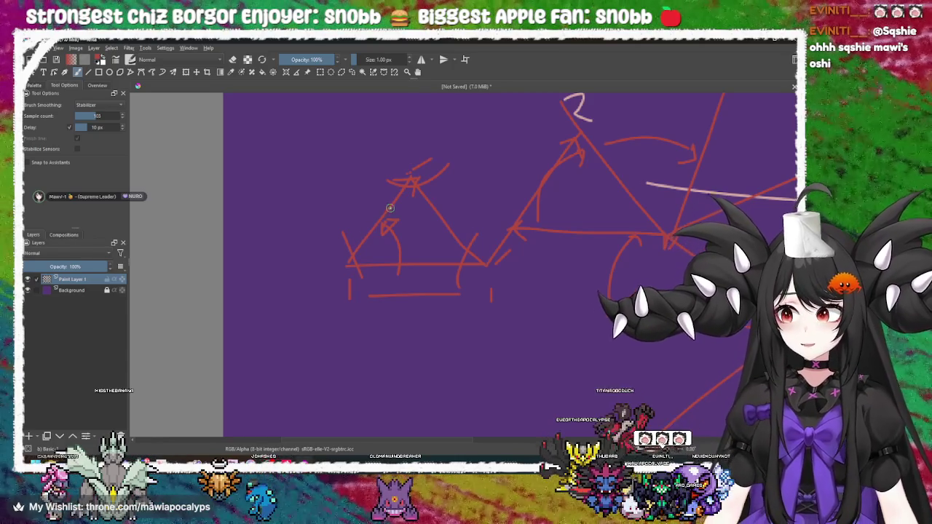
mouse_move(394, 212)
left_mouse_down()
mouse_move(430, 209)
mouse_move(409, 186)
left_mouse_up()
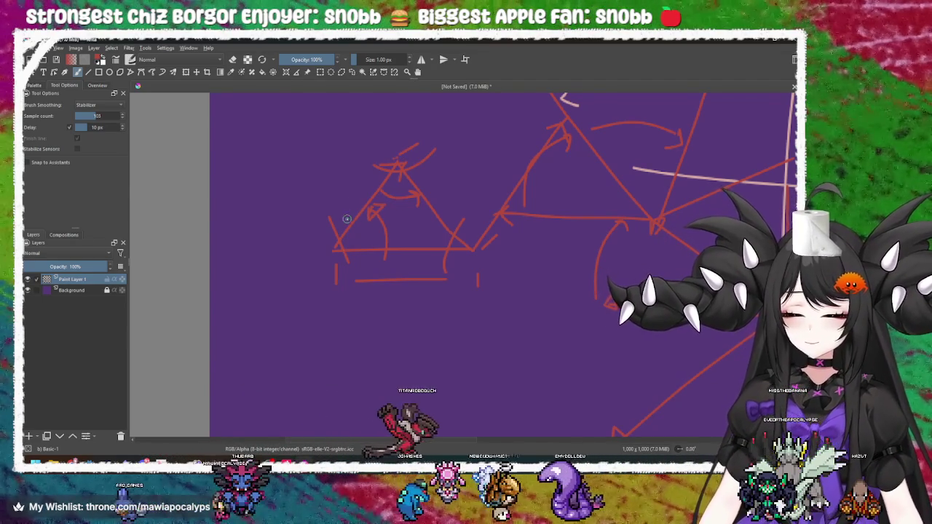
left_click_drag(348, 220, 309, 235)
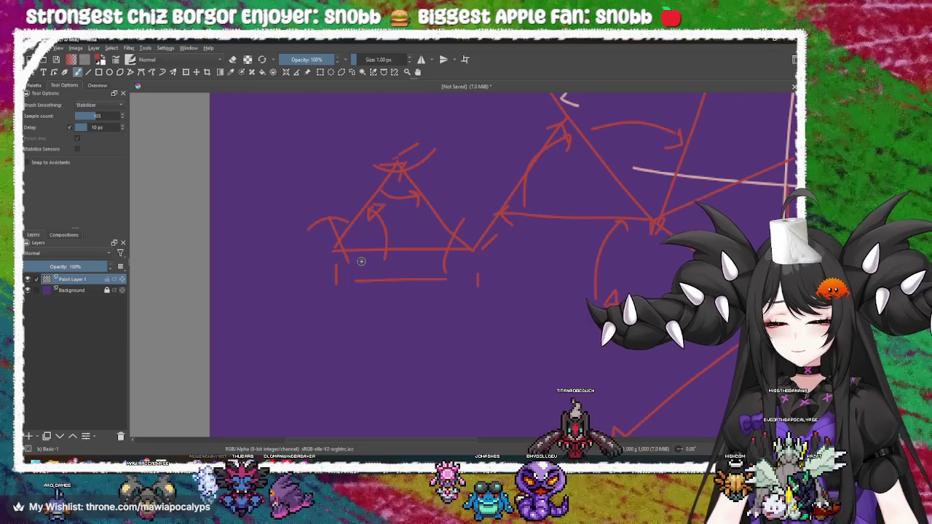
key("ctrl+z")
key("ctrl+z")
key("ctrl+z")
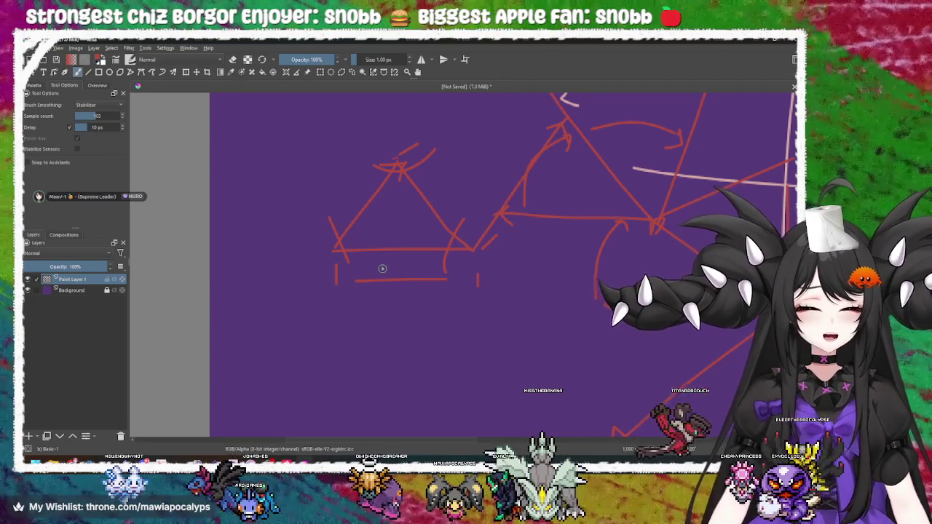
Step: Zoom out and erase every stroke with one huge eraser sweep, leaving the canvas plain purple
scroll(379, 269, "down", 3)
scroll(392, 277, "down", 4)
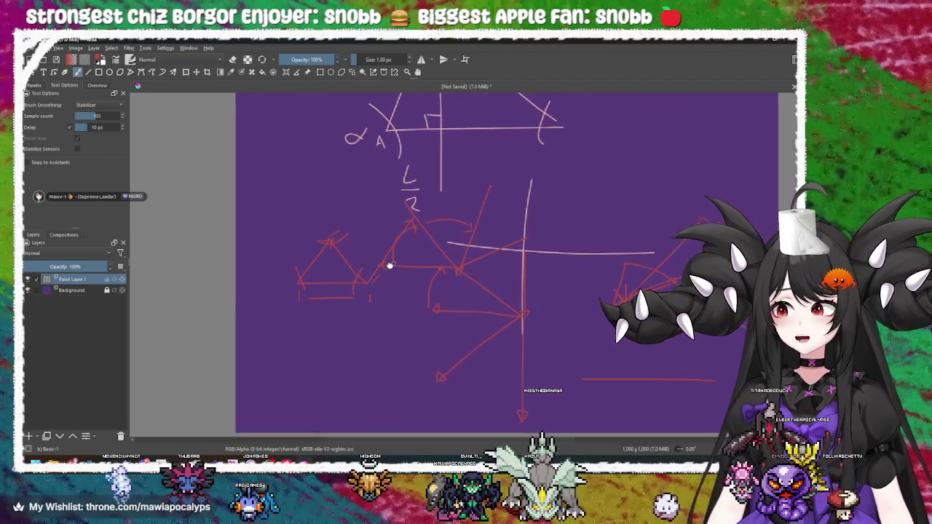
scroll(405, 252, "up", 4)
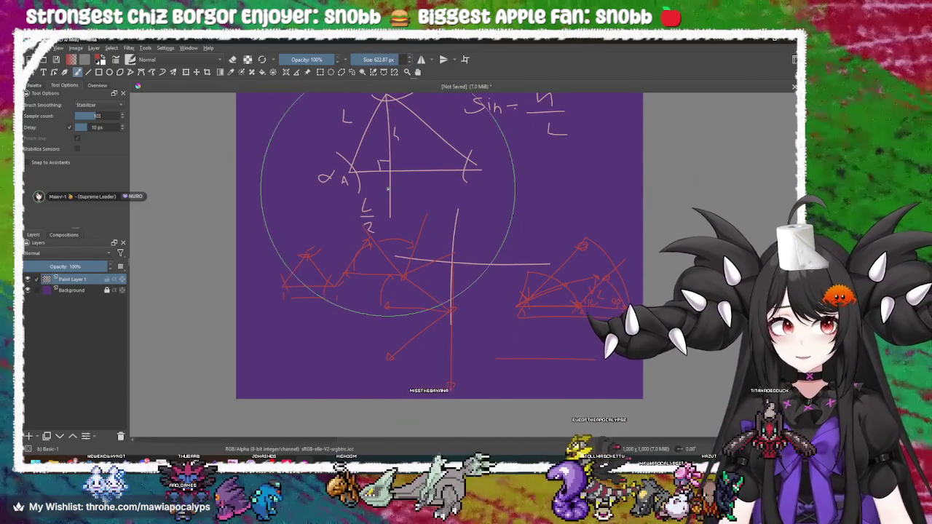
scroll(381, 220, "down", 3)
key("e")
mouse_move(381, 220)
left_mouse_down()
mouse_move(381, 197)
mouse_move(369, 183)
mouse_move(424, 298)
mouse_move(407, 317)
left_mouse_up()
Step: Switch back to painting and set the brush size to 1 px
key("e")
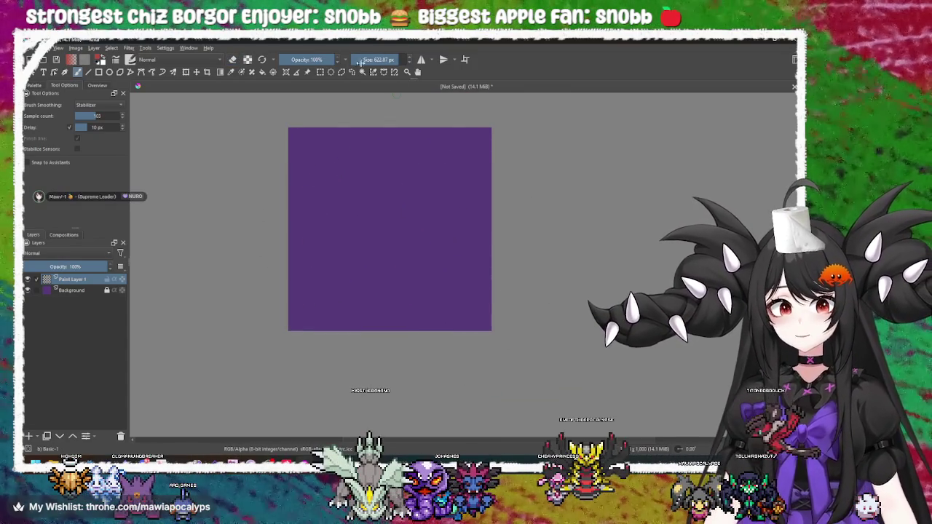
type("1")
key("Return")
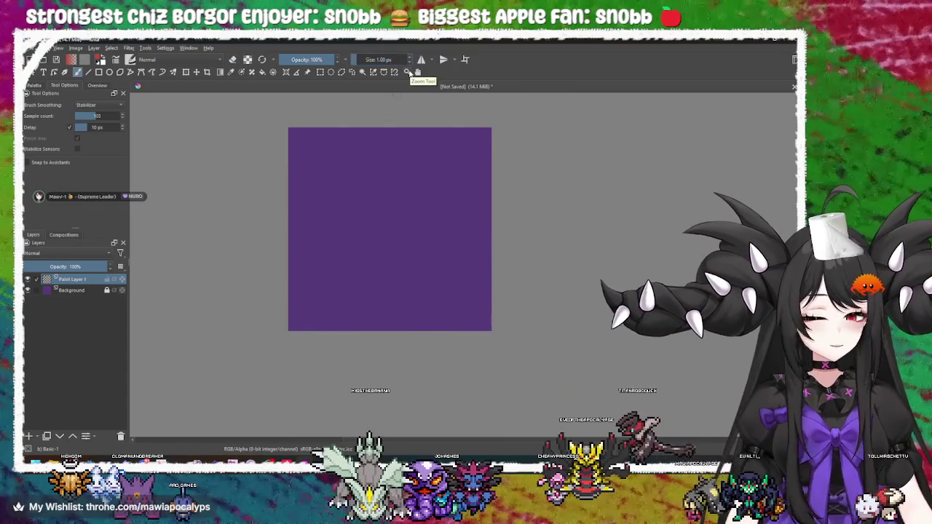
Step: Pick a yellow hue from the popup palette and try it with test strokes, undoing them
scroll(347, 245, "up", 4)
scroll(406, 199, "up", 2)
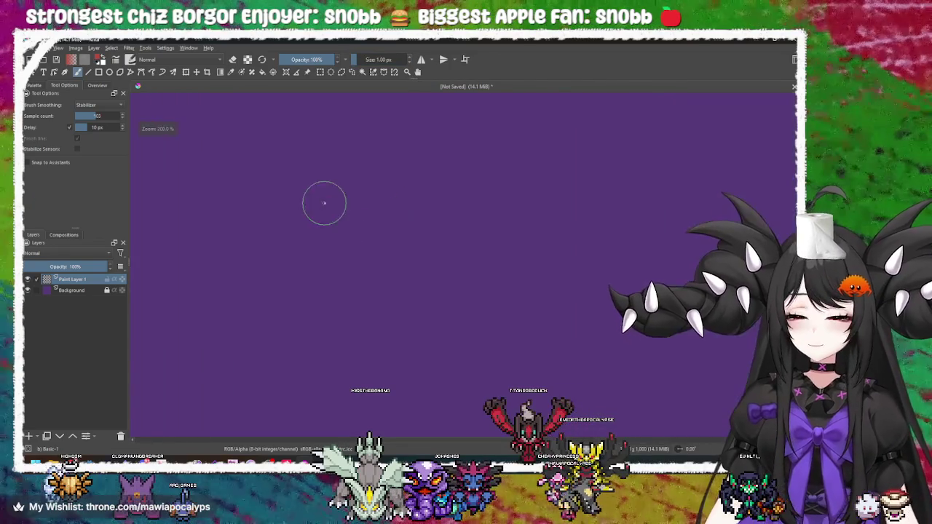
mouse_move(438, 161)
left_mouse_down()
mouse_move(339, 211)
mouse_move(478, 291)
left_mouse_up()
key("ctrl+z")
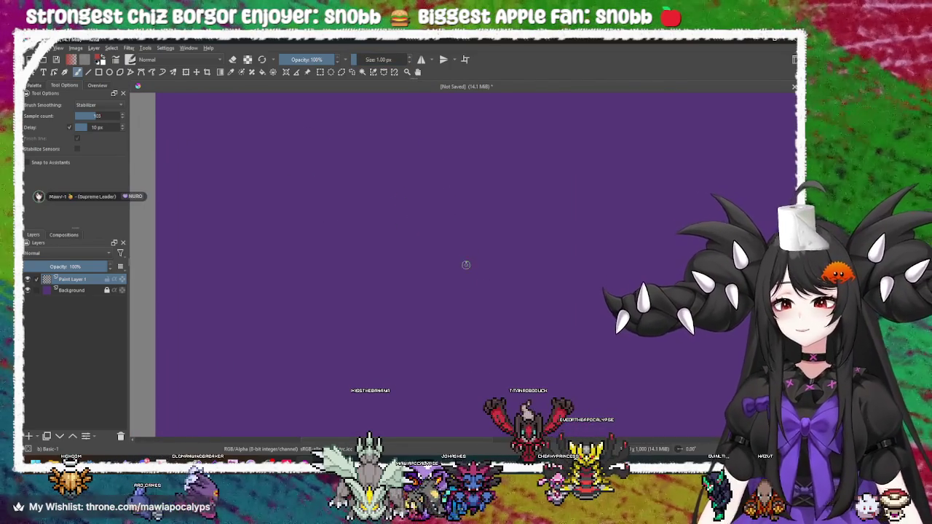
right_click(361, 219)
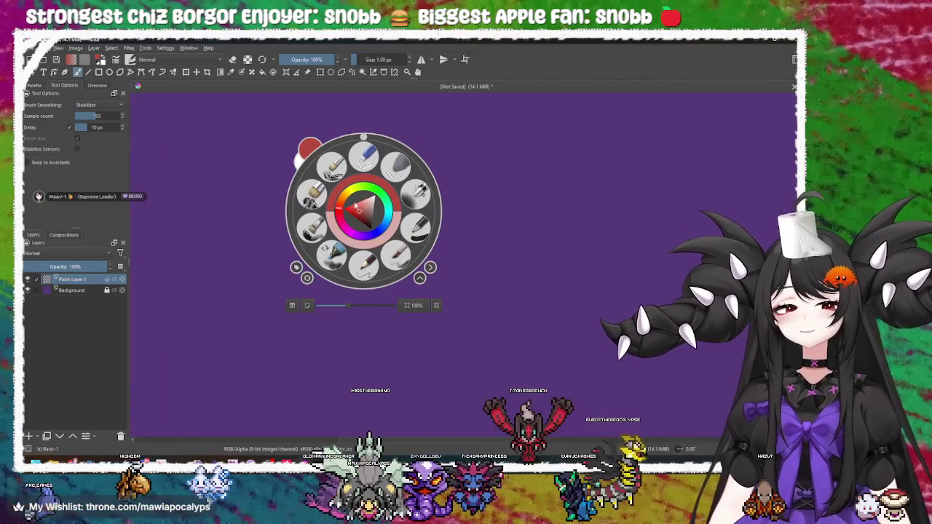
left_click(348, 191)
left_click(488, 182)
left_click_drag(216, 116, 631, 246)
key("ctrl+z")
scroll(459, 280, "down", 2)
scroll(459, 280, "down", 2)
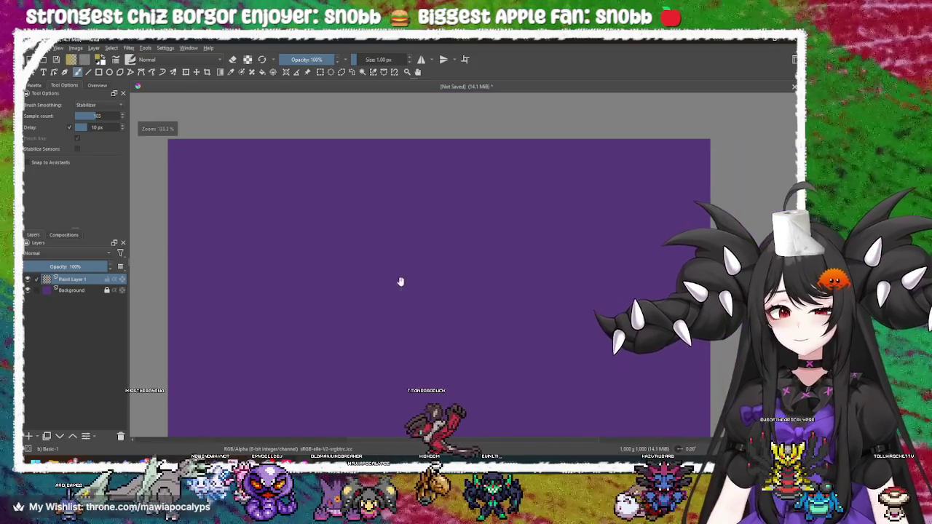
Step: Switch to a paler tan colour from the popup palette and test it, undoing the mark
right_click(343, 233)
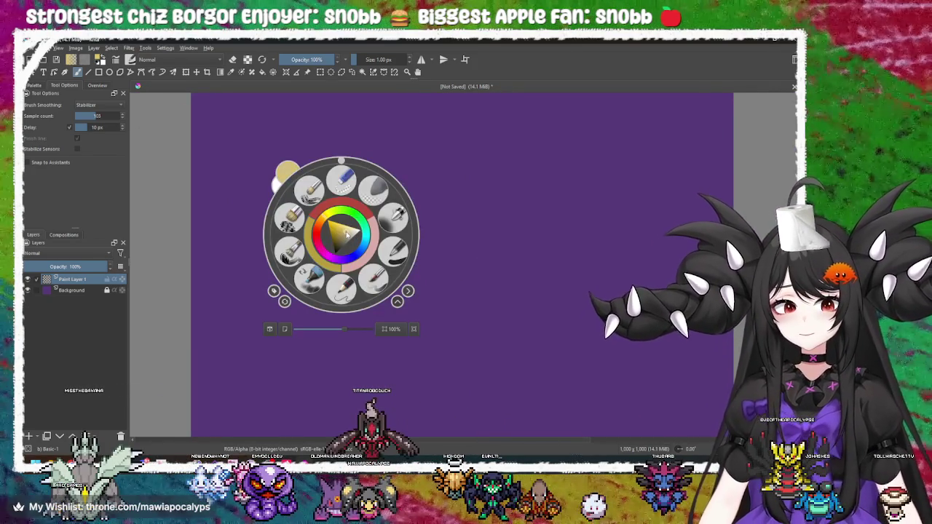
left_click(377, 163)
left_click_drag(318, 143, 321, 254)
key("ctrl+z")
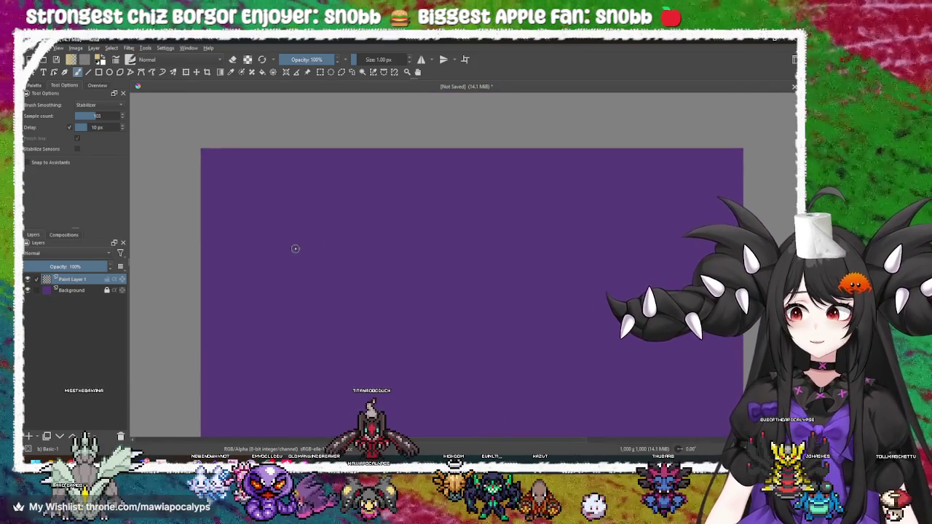
scroll(309, 243, "up", 1)
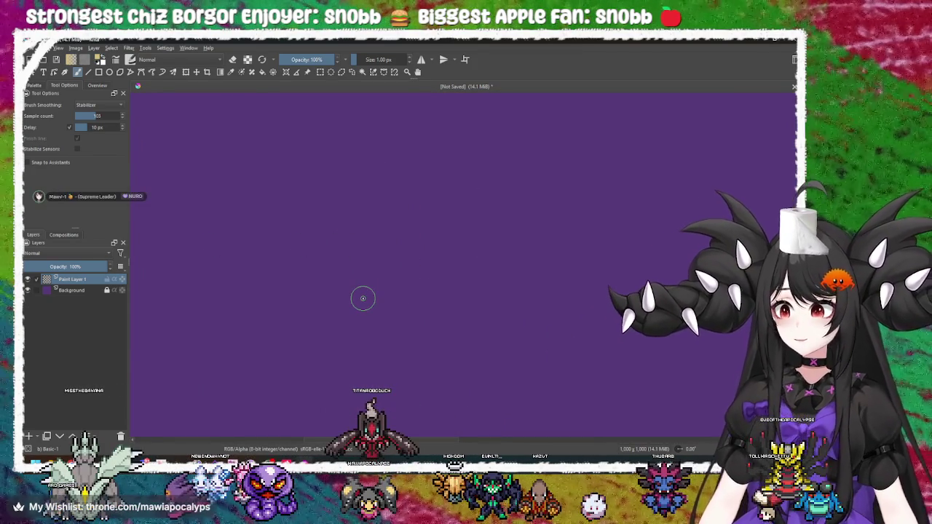
scroll(432, 306, "down", 1)
scroll(391, 275, "up", 1)
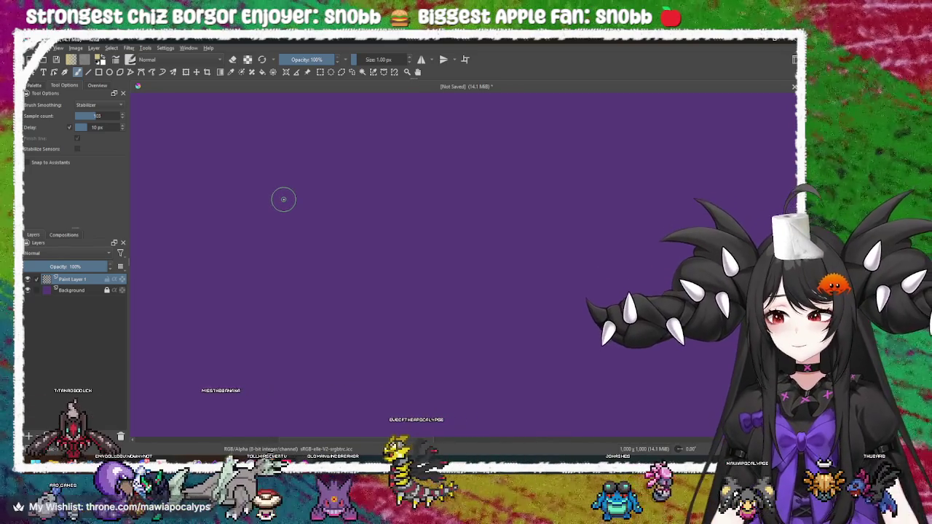
Step: Draw a tan summation sign with i = 0 underneath and a mark above it
mouse_move(264, 194)
left_mouse_down()
mouse_move(272, 171)
mouse_move(294, 168)
left_mouse_up()
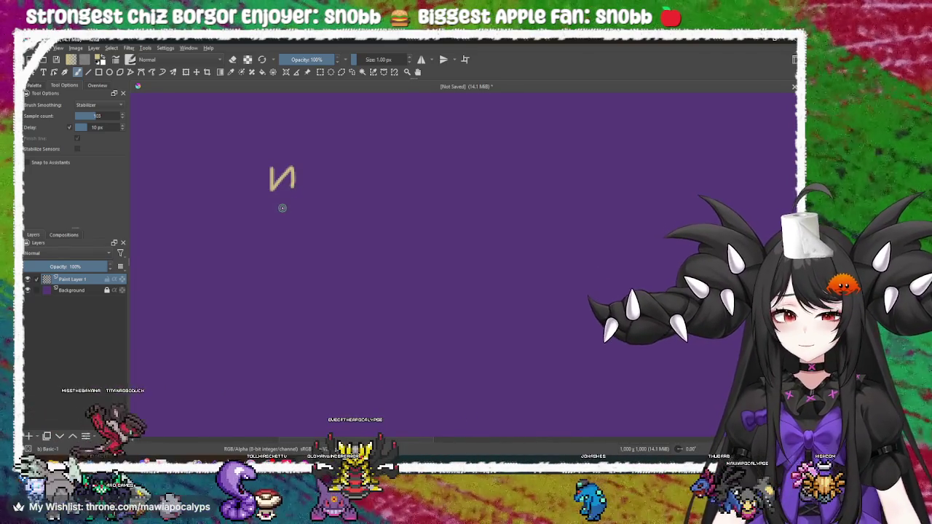
key("ctrl+z")
mouse_move(325, 199)
left_mouse_down()
mouse_move(234, 193)
mouse_move(226, 243)
left_mouse_up()
mouse_move(265, 269)
left_mouse_down()
mouse_move(306, 287)
mouse_move(322, 281)
mouse_move(316, 292)
mouse_move(294, 291)
mouse_move(295, 269)
left_mouse_up()
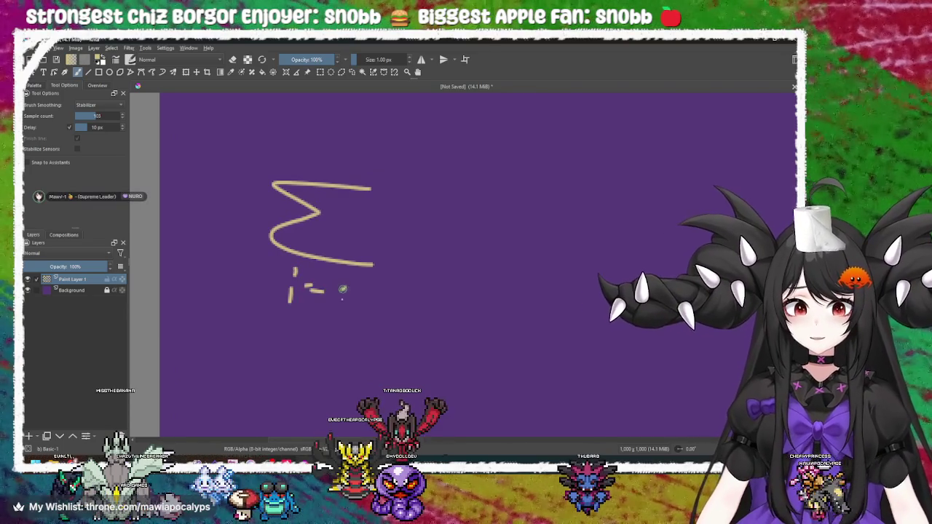
left_click_drag(345, 288, 342, 289)
mouse_move(333, 161)
left_mouse_down()
mouse_move(363, 184)
mouse_move(327, 257)
mouse_move(347, 257)
mouse_move(357, 232)
left_mouse_up()
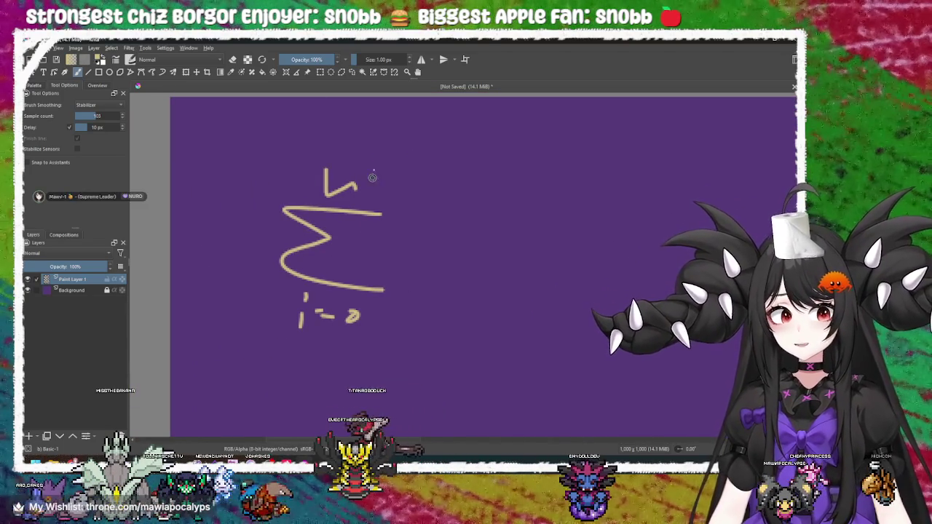
Step: Try a vertical arrow stroke right of the sigma, then undo those experimental strokes
left_click_drag(394, 193, 324, 198)
left_click_drag(289, 150, 263, 146)
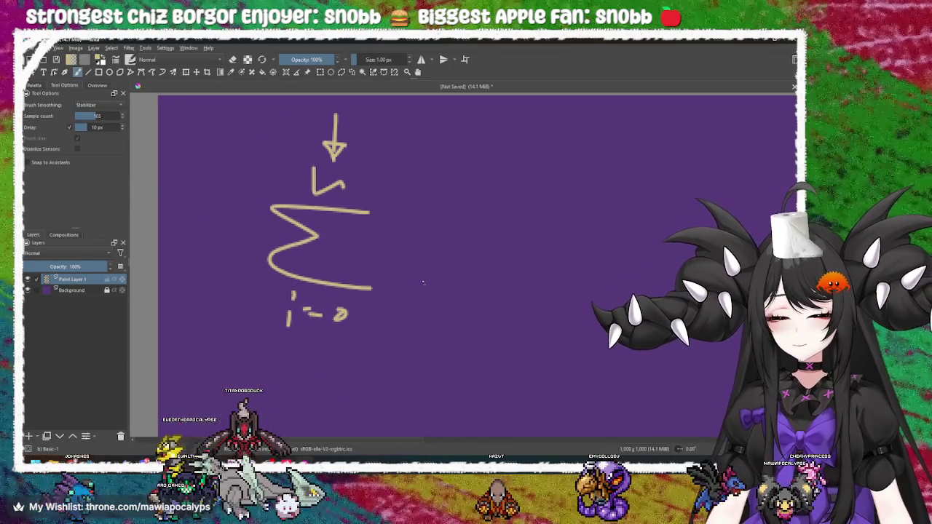
mouse_move(385, 312)
left_mouse_down()
mouse_move(368, 319)
mouse_move(425, 305)
left_mouse_up()
mouse_move(348, 211)
left_mouse_down()
mouse_move(356, 323)
mouse_move(375, 260)
mouse_move(363, 255)
mouse_move(400, 258)
mouse_move(377, 255)
left_mouse_up()
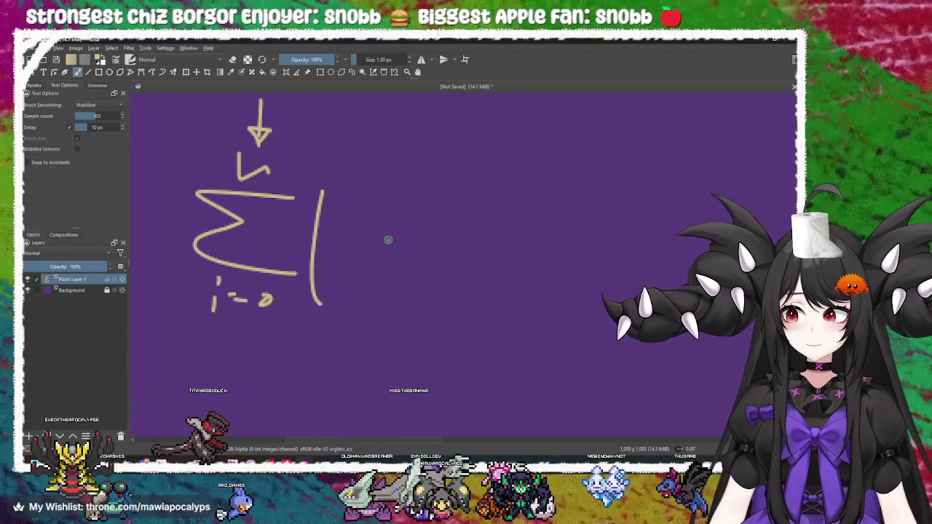
mouse_move(364, 223)
left_mouse_down()
mouse_move(316, 223)
mouse_move(386, 250)
left_mouse_up()
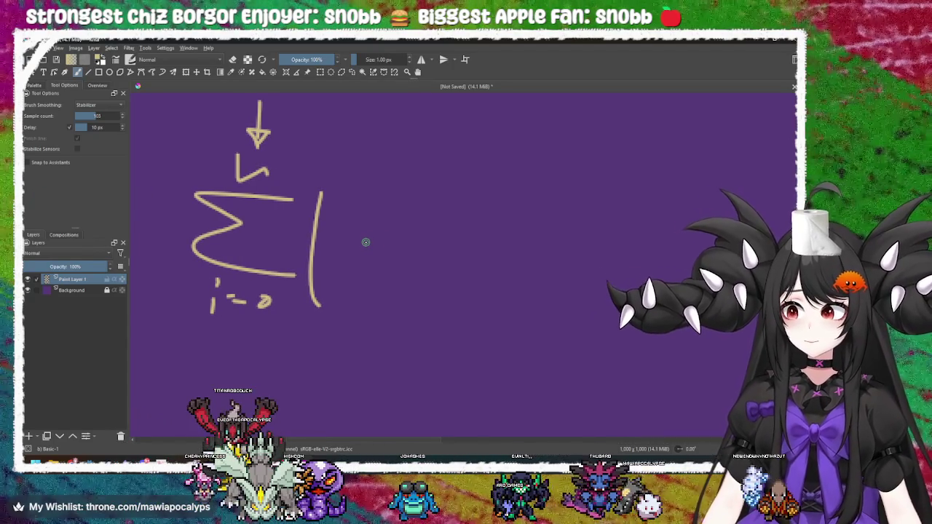
mouse_move(375, 245)
left_mouse_down()
mouse_move(391, 252)
mouse_move(366, 240)
left_mouse_up()
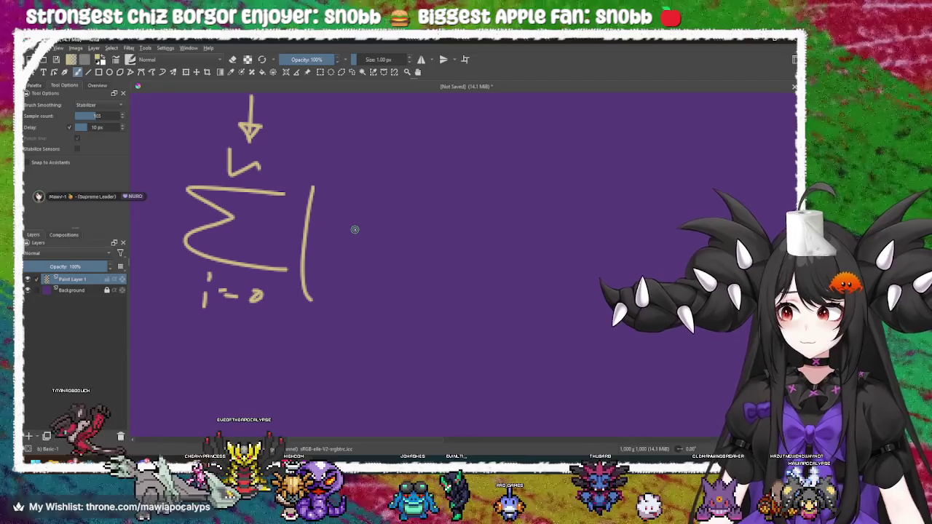
mouse_move(356, 230)
left_mouse_down()
mouse_move(370, 252)
mouse_move(362, 236)
mouse_move(369, 242)
left_mouse_up()
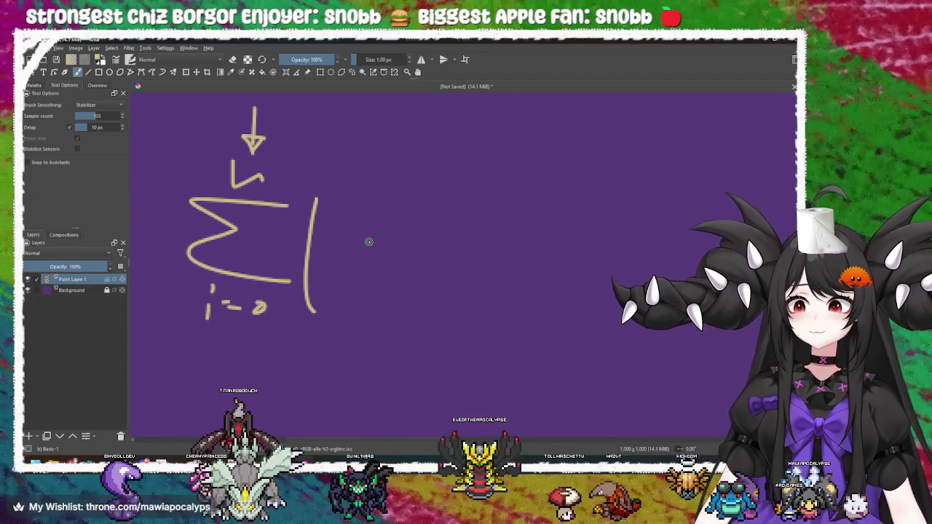
mouse_move(368, 245)
left_mouse_down()
mouse_move(393, 258)
mouse_move(343, 248)
left_mouse_up()
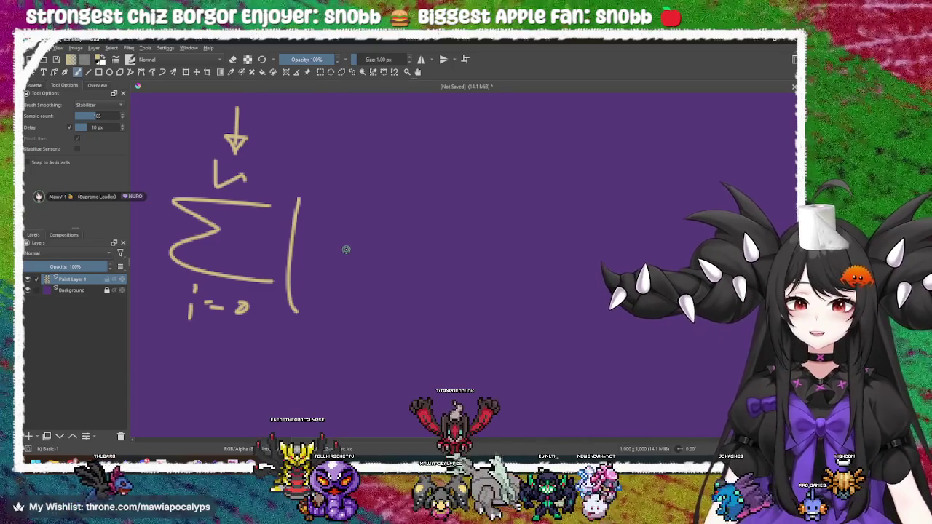
key("ctrl+z")
key("ctrl+z")
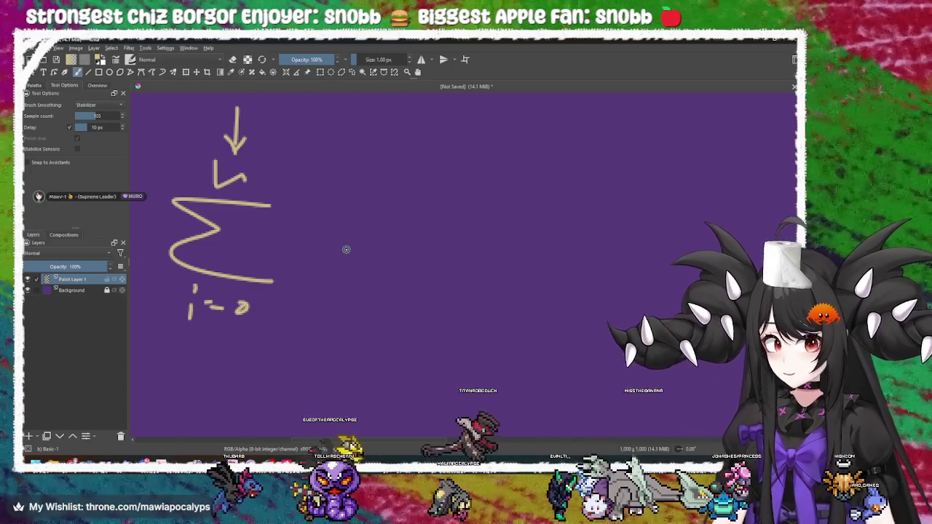
key("ctrl+z")
key("ctrl+z")
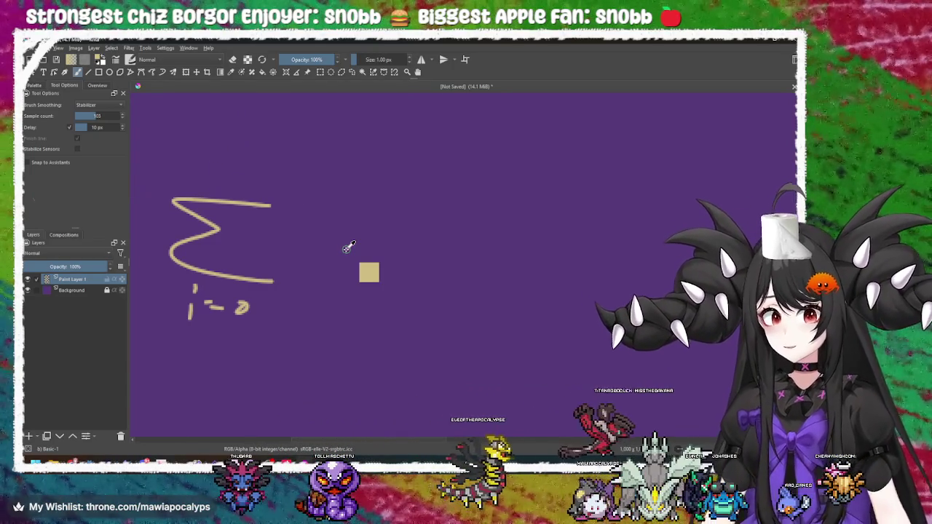
Step: Draw the upper limit over the sigma, a shorter opening bracket, and cursive letters below
left_click_drag(211, 184, 246, 179)
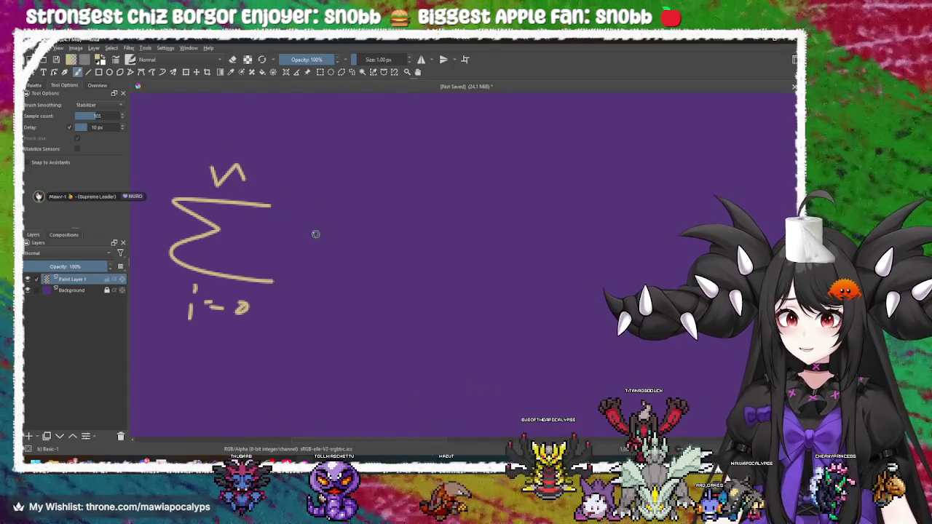
left_click_drag(326, 178, 320, 299)
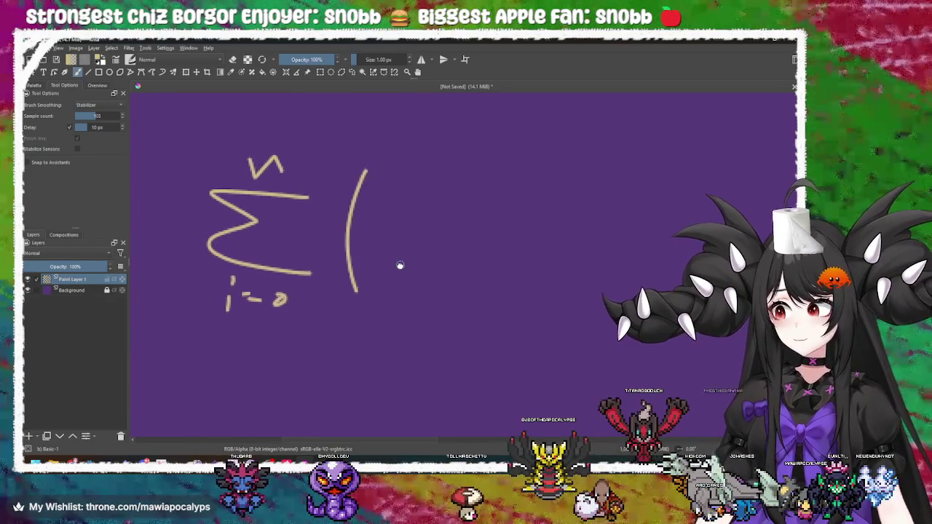
key("ctrl+z")
left_click_drag(332, 198, 321, 298)
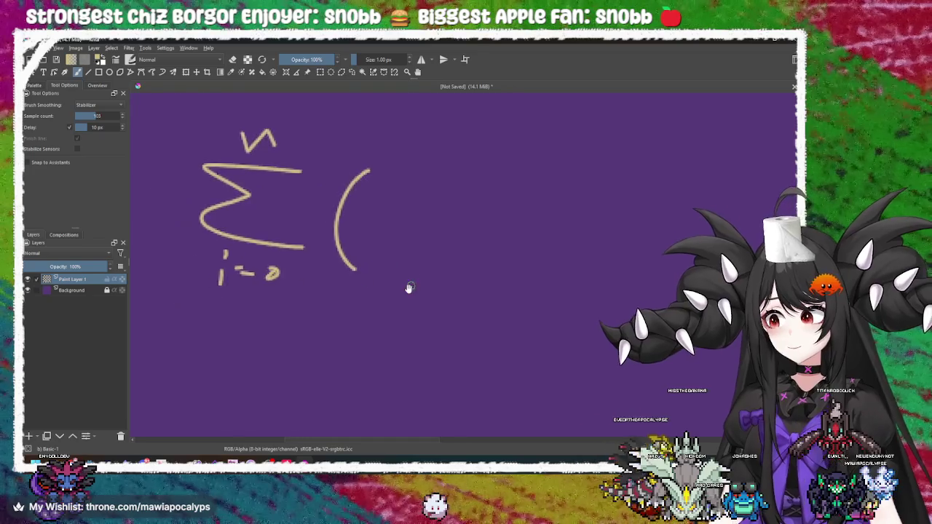
mouse_move(260, 280)
left_mouse_down()
mouse_move(281, 297)
mouse_move(492, 281)
left_mouse_up()
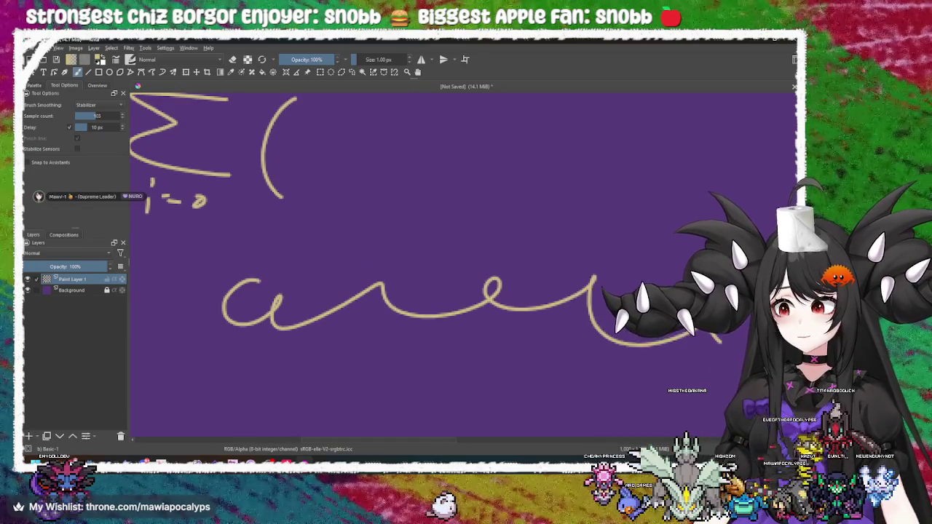
Step: Remove the cursive writing and a first triangle attempt
key("ctrl+z")
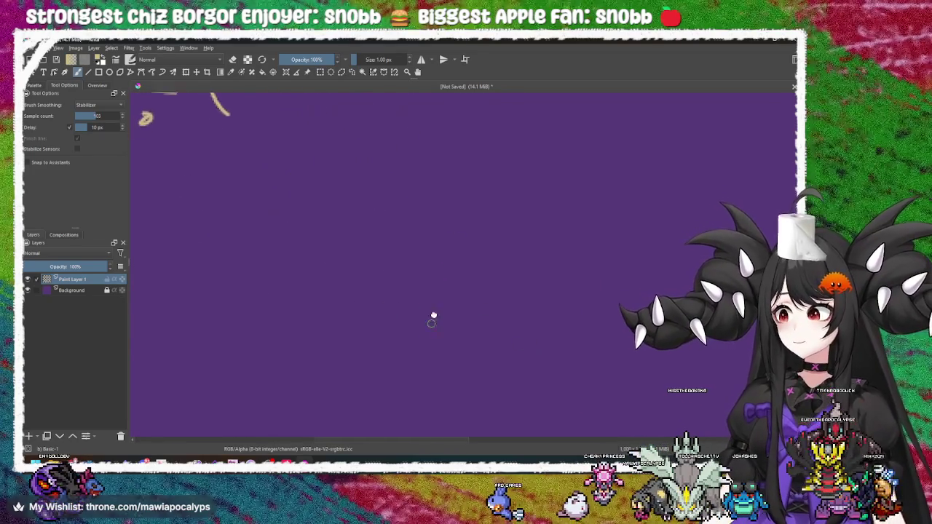
left_click_drag(482, 315, 486, 270)
mouse_move(480, 168)
left_mouse_down()
mouse_move(489, 322)
mouse_move(421, 310)
left_mouse_up()
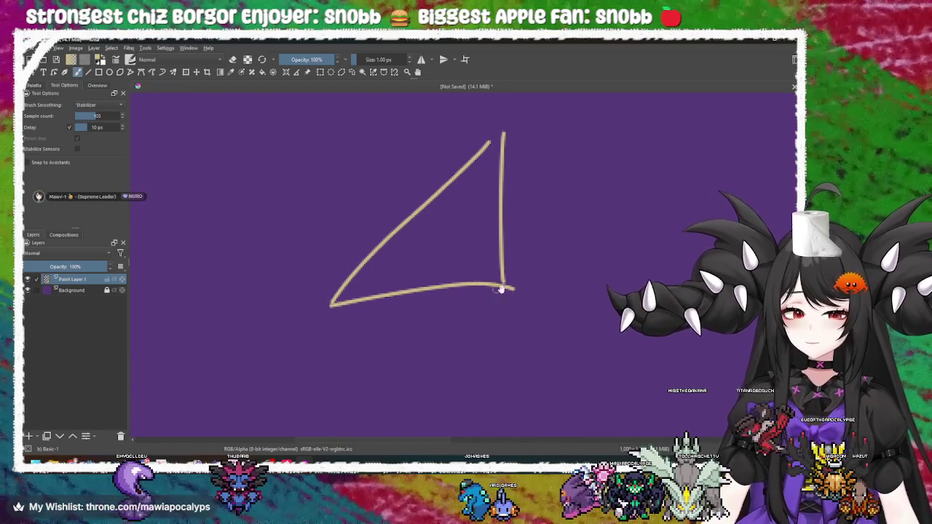
key("ctrl+z")
key("ctrl+z")
key("ctrl+z")
Step: Draw the tan triangle's three sides, a label beside its left side, and α at the left angle
left_click_drag(428, 164, 324, 245)
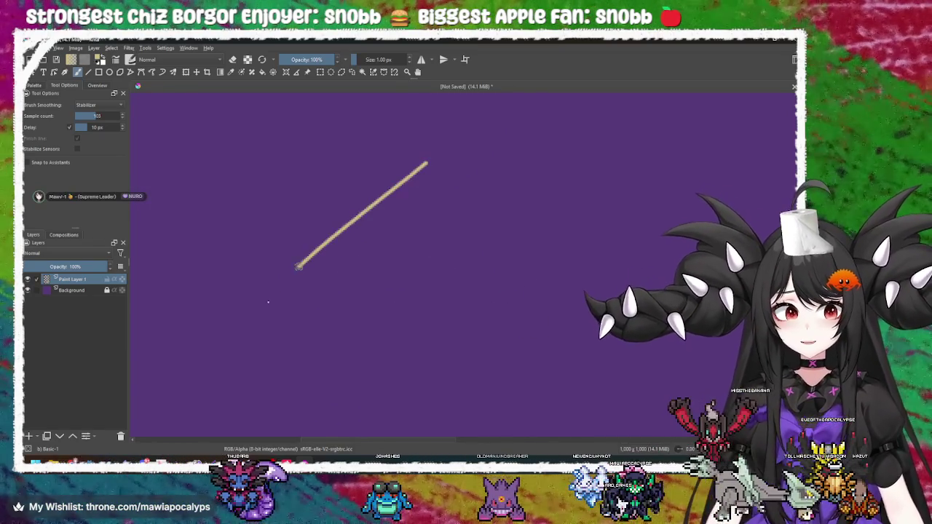
left_click_drag(491, 308, 561, 310)
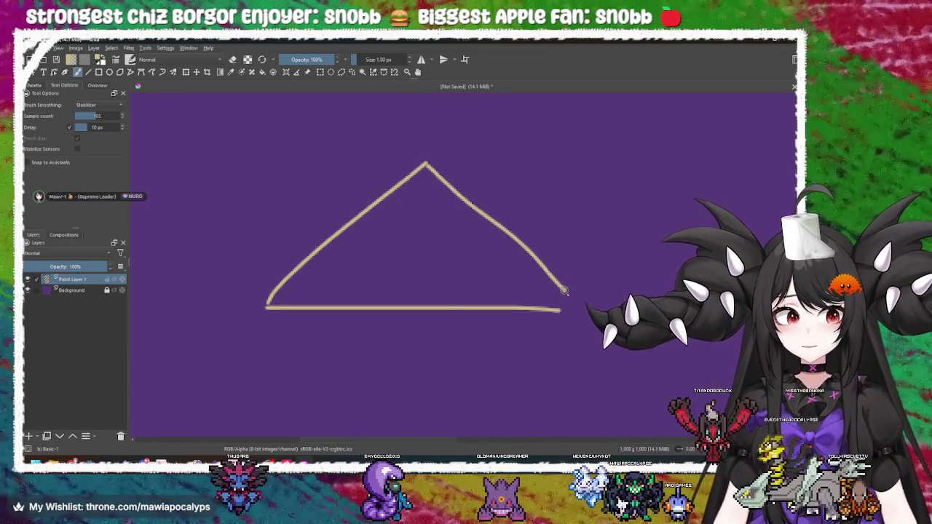
mouse_move(480, 313)
left_mouse_down()
mouse_move(493, 299)
mouse_move(485, 325)
left_mouse_up()
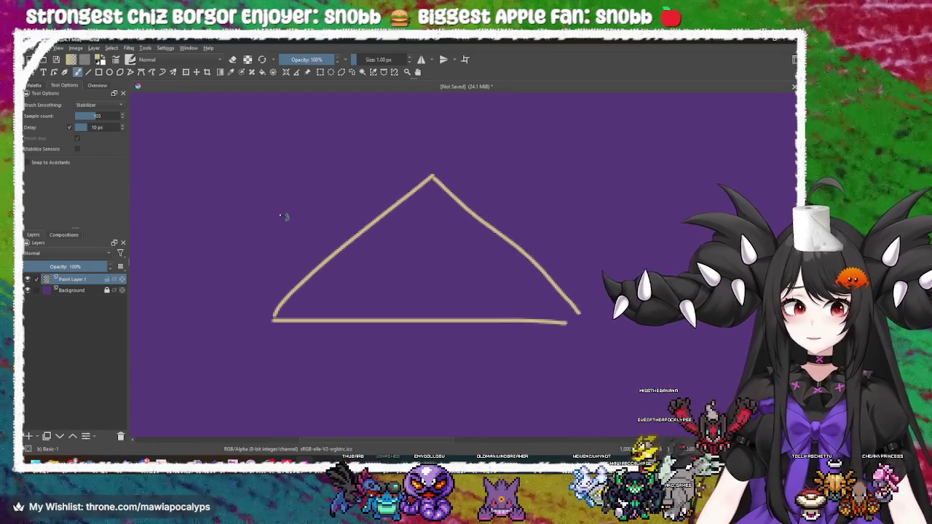
left_click_drag(291, 188, 303, 223)
mouse_move(452, 404)
left_mouse_down()
mouse_move(423, 338)
mouse_move(422, 291)
left_mouse_up()
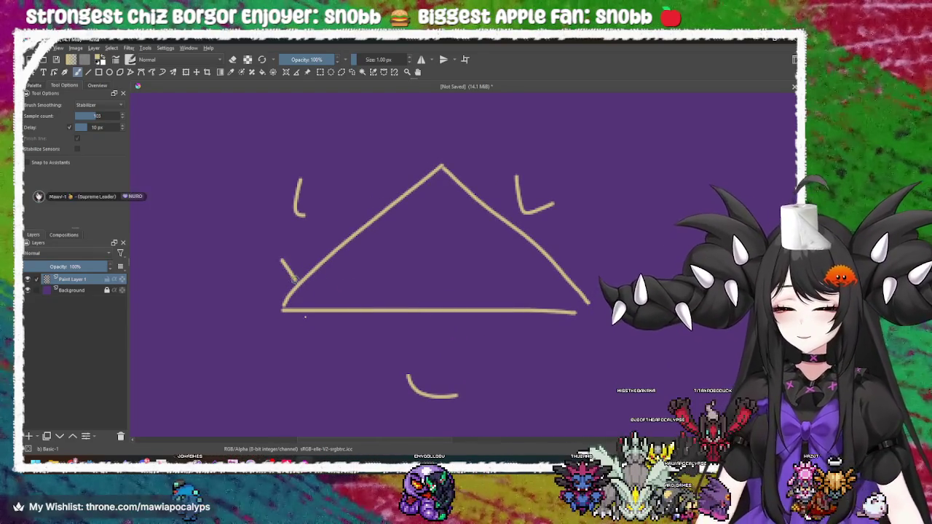
left_click_drag(255, 288, 200, 312)
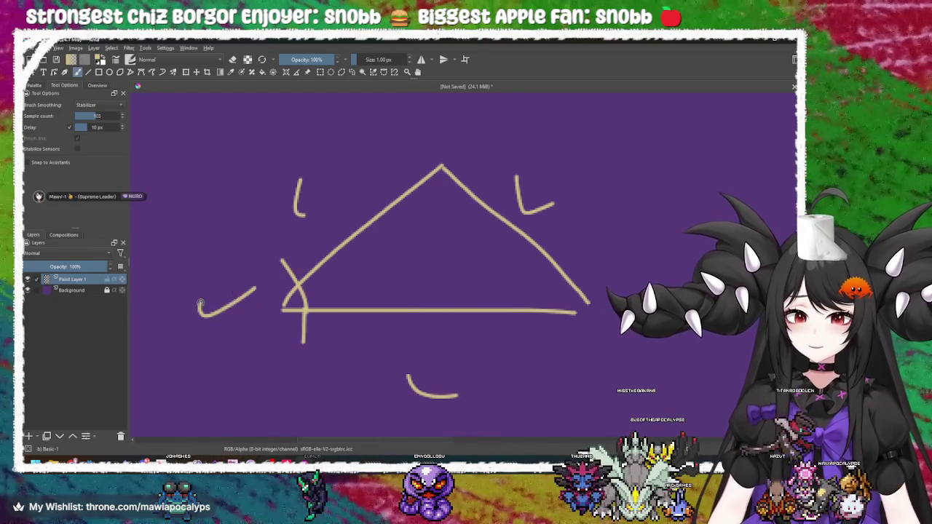
mouse_move(360, 287)
left_mouse_down()
mouse_move(379, 301)
mouse_move(404, 289)
mouse_move(489, 174)
left_mouse_up()
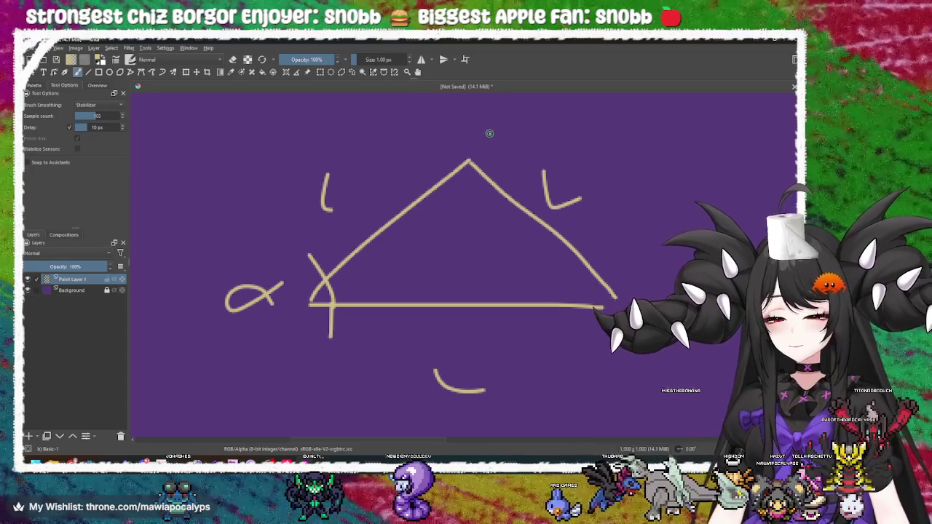
Step: Draw the triangle's vertical height line down through the apex
mouse_move(469, 130)
left_mouse_down()
mouse_move(473, 341)
mouse_move(519, 298)
left_mouse_up()
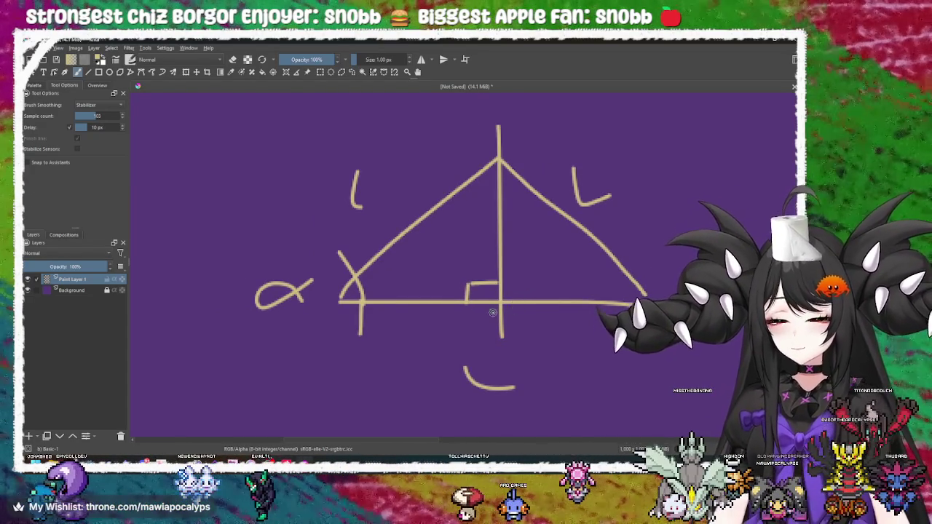
scroll(484, 364, "down", 2)
left_click_drag(535, 347, 458, 300)
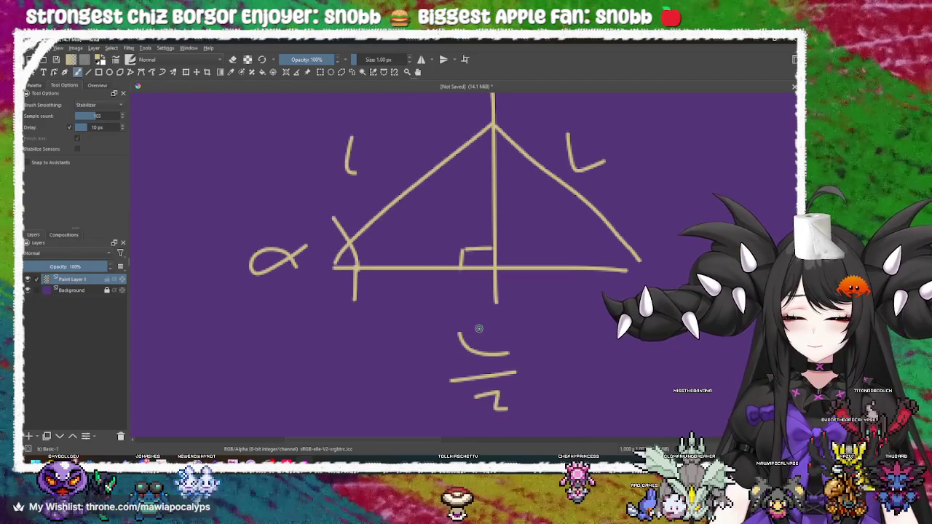
scroll(521, 297, "up", 3)
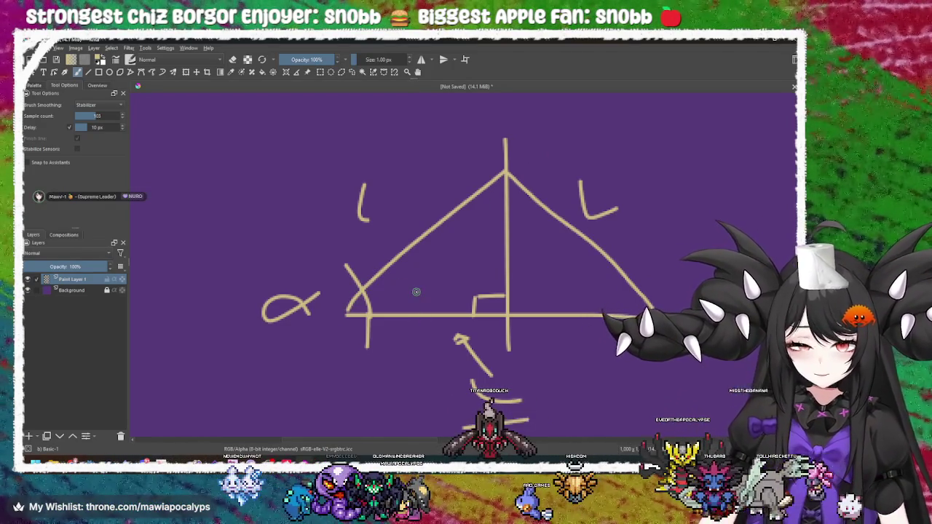
left_click_drag(428, 292, 416, 235)
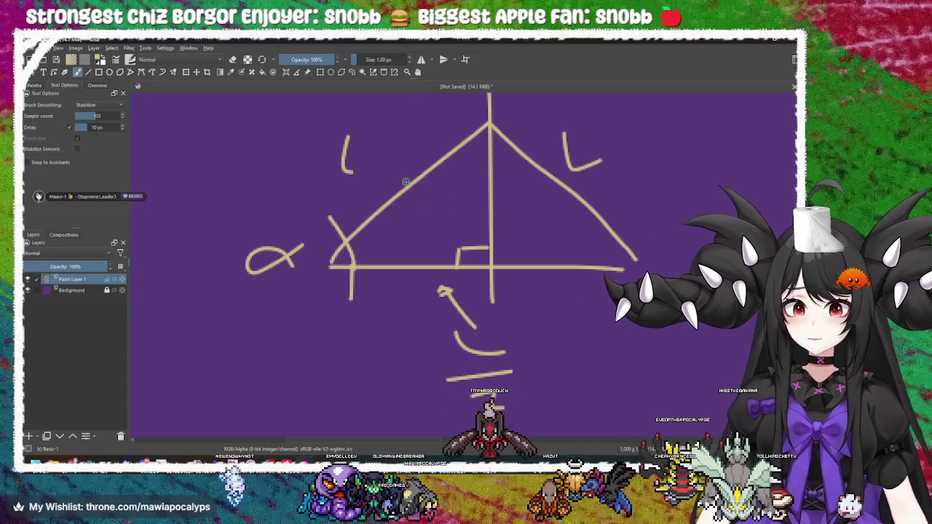
scroll(411, 206, "down", 5)
scroll(431, 245, "left", 3)
Step: Write Sin(α) below the triangle, fixing a miswritten letter and bracket
mouse_move(297, 257)
left_mouse_down()
mouse_move(306, 282)
mouse_move(281, 262)
mouse_move(265, 288)
left_mouse_up()
key("ctrl+z")
mouse_move(320, 274)
left_mouse_down()
mouse_move(318, 290)
mouse_move(397, 291)
left_mouse_up()
left_click(319, 257)
mouse_move(402, 237)
left_mouse_down()
mouse_move(414, 293)
mouse_move(441, 278)
left_mouse_up()
key("ctrl+z")
scroll(412, 327, "up", 2)
scroll(404, 296, "up", 1)
Step: Add the small label beside the height line, then undo the Sin(α) writing
left_click_drag(505, 206, 521, 213)
scroll(491, 259, "up", 3)
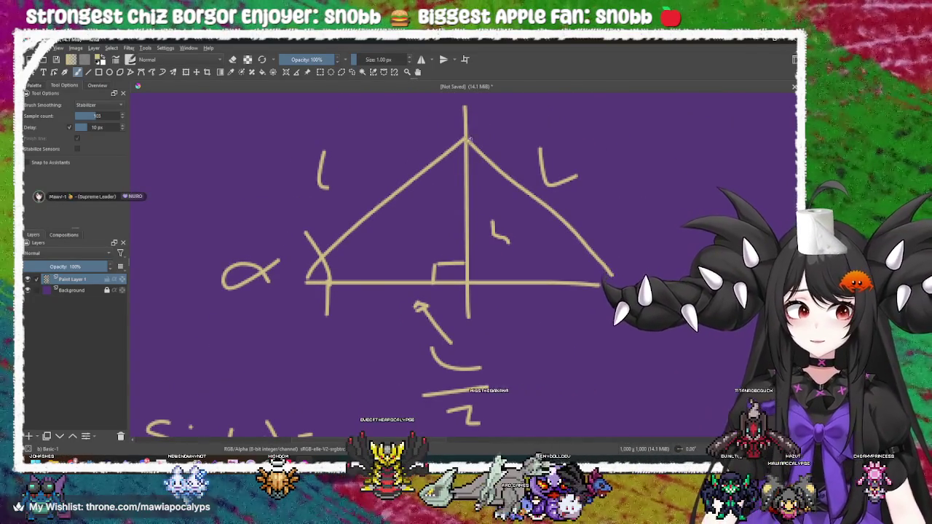
scroll(437, 306, "down", 10)
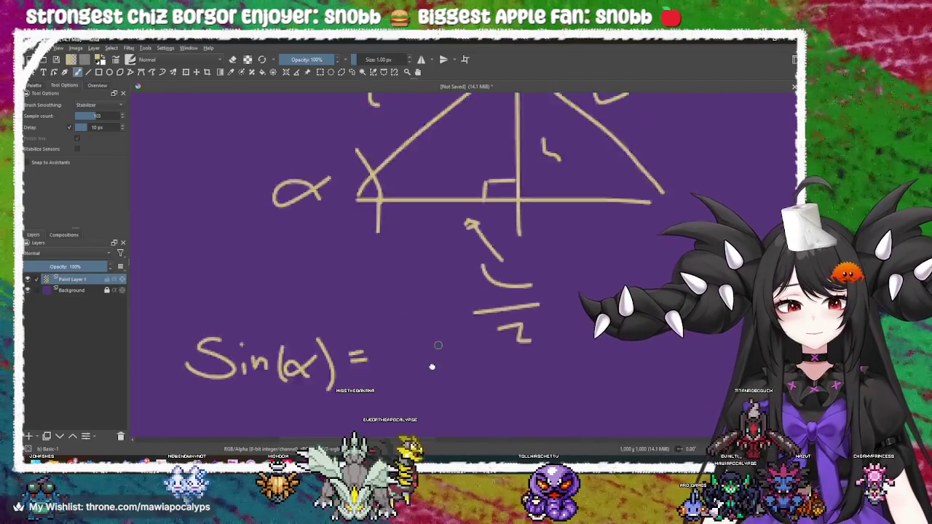
scroll(440, 320, "up", 5)
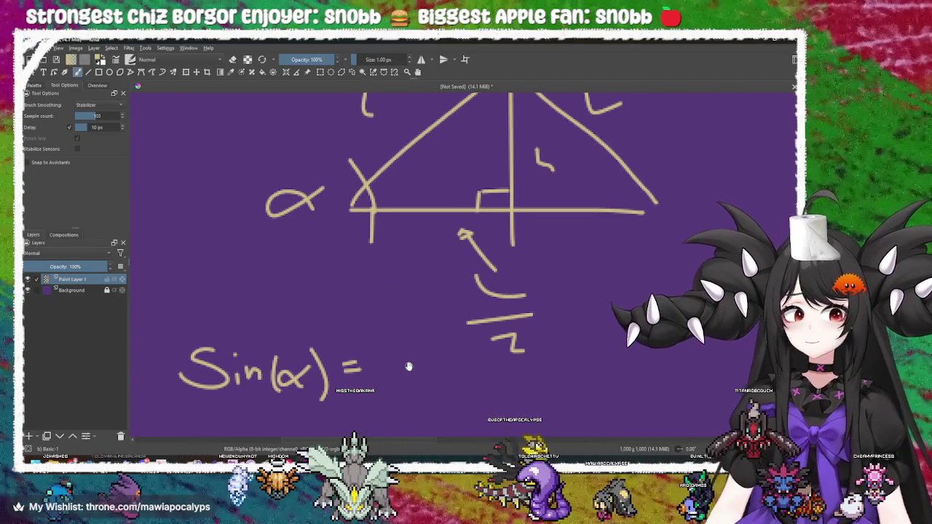
scroll(418, 335, "up", 4)
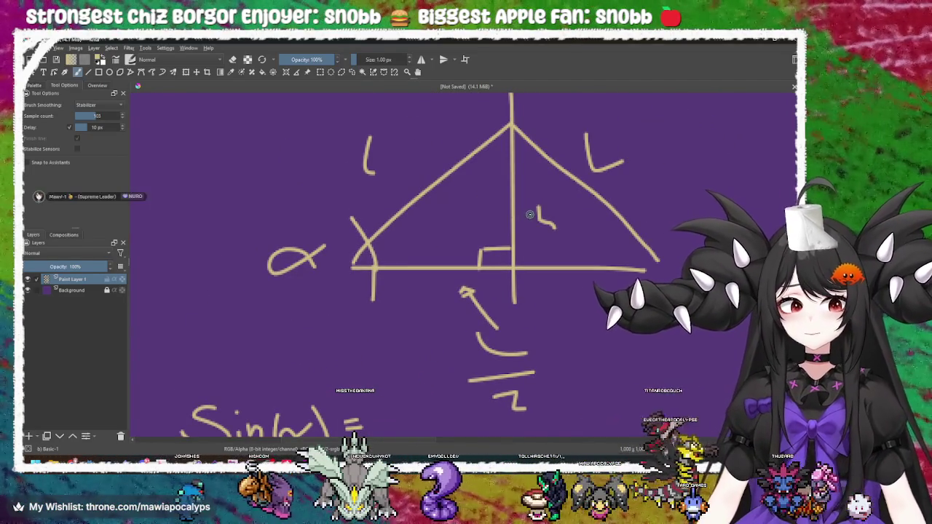
scroll(392, 194, "down", 3)
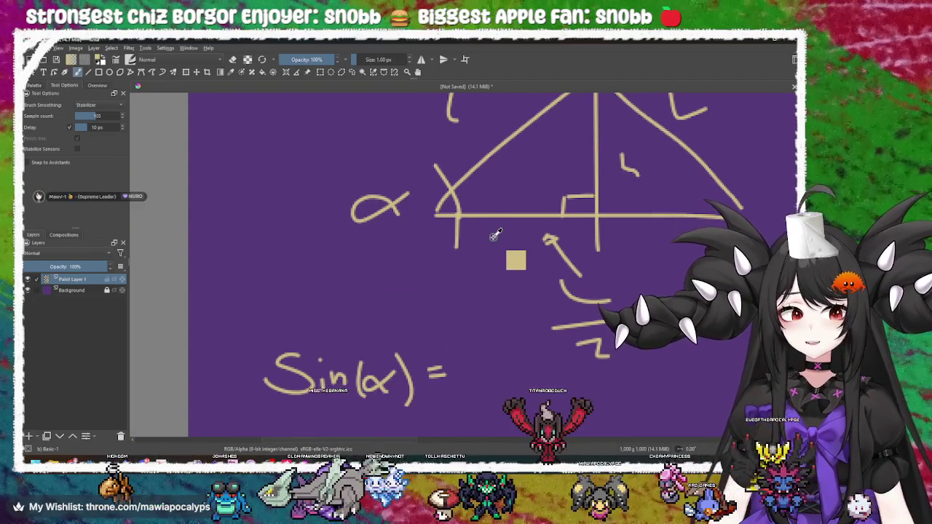
key("ctrl+z")
key("ctrl+z")
key("ctrl+z")
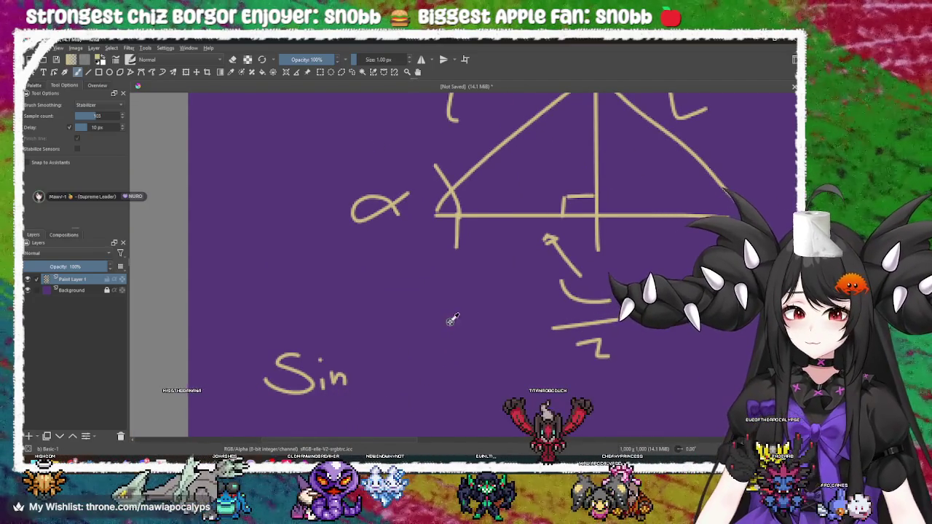
scroll(445, 324, "down", 3)
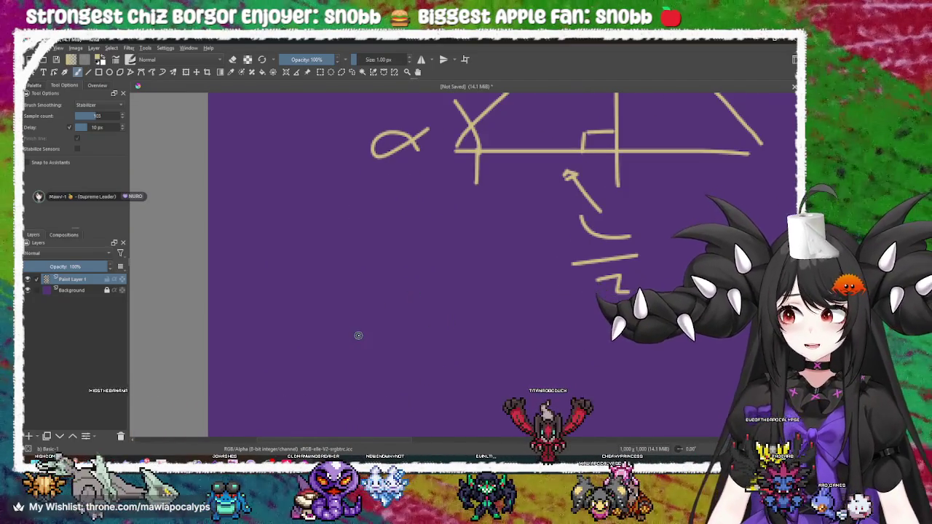
Step: Write Cos(α) = below the triangle
mouse_move(321, 312)
left_mouse_down()
mouse_move(309, 352)
mouse_move(362, 354)
left_mouse_up()
left_click(360, 342)
mouse_move(370, 335)
left_mouse_down()
mouse_move(368, 358)
mouse_move(400, 335)
mouse_move(415, 367)
mouse_move(445, 338)
left_mouse_up()
mouse_move(432, 349)
left_mouse_down()
mouse_move(454, 346)
mouse_move(410, 333)
mouse_move(381, 337)
mouse_move(378, 376)
mouse_move(395, 284)
mouse_move(437, 228)
left_mouse_up()
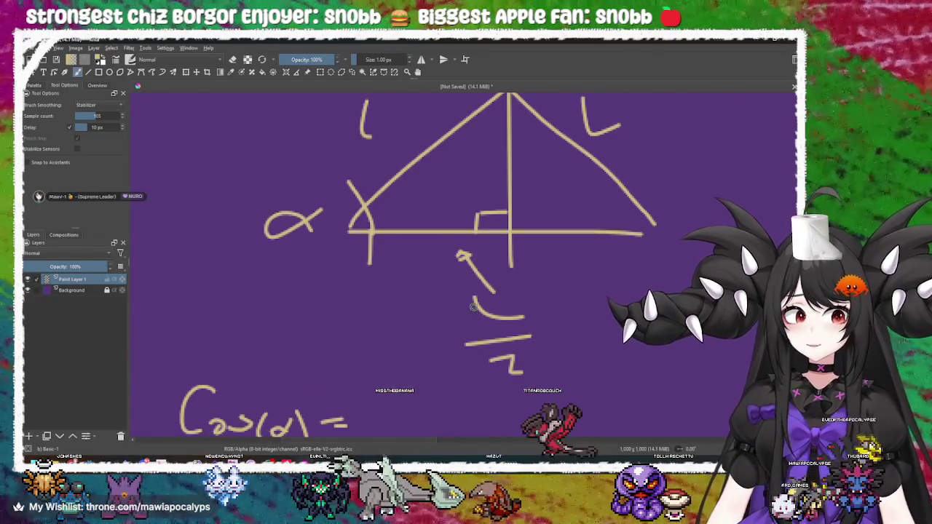
mouse_move(410, 298)
left_mouse_down()
mouse_move(407, 221)
mouse_move(376, 279)
mouse_move(391, 358)
left_mouse_up()
Step: Write the bracketed stacked fraction (L/2)/(L/1) after Cos(α) =
mouse_move(404, 278)
left_mouse_down()
mouse_move(442, 314)
mouse_move(425, 345)
mouse_move(432, 324)
mouse_move(422, 323)
left_mouse_up()
left_click_drag(368, 313, 495, 313)
mouse_move(418, 330)
left_mouse_down()
mouse_move(445, 351)
mouse_move(448, 253)
left_mouse_up()
mouse_move(400, 308)
left_mouse_down()
mouse_move(468, 308)
mouse_move(443, 343)
left_mouse_up()
left_click_drag(420, 283, 381, 277)
left_click_drag(348, 228, 382, 270)
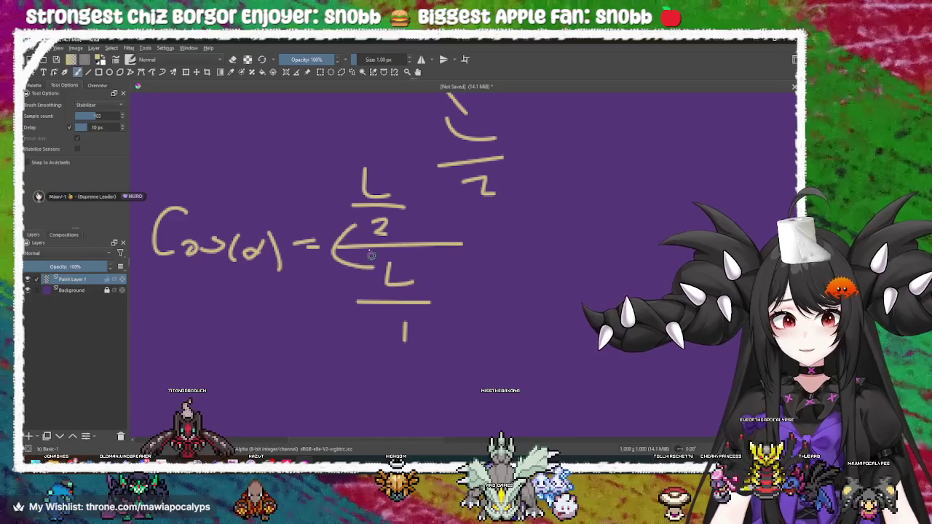
left_click_drag(352, 186, 371, 321)
Step: Add an arrow and Cos(α) = L/2L, crossing out the L
left_click_drag(496, 304, 370, 319)
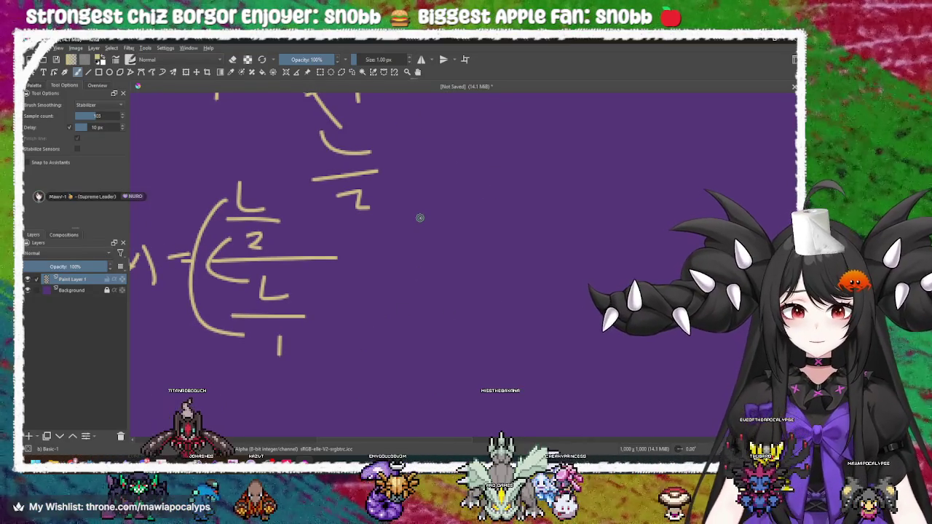
mouse_move(360, 261)
left_mouse_down()
mouse_move(421, 276)
mouse_move(539, 277)
mouse_move(379, 291)
left_mouse_up()
mouse_move(419, 252)
left_mouse_down()
mouse_move(418, 298)
mouse_move(449, 290)
mouse_move(466, 309)
left_mouse_up()
mouse_move(501, 286)
left_mouse_down()
mouse_move(396, 284)
mouse_move(402, 311)
mouse_move(440, 311)
left_mouse_up()
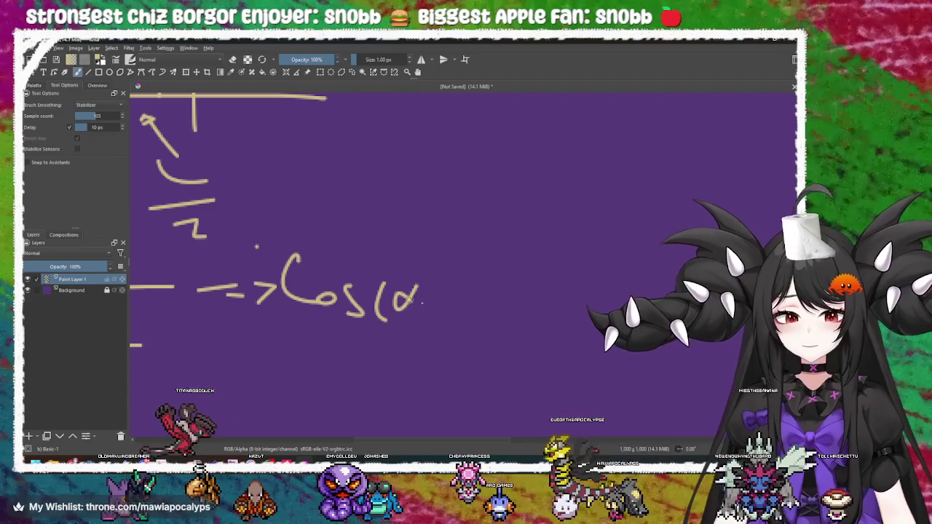
left_click_drag(445, 278, 448, 287)
mouse_move(355, 314)
left_mouse_down()
mouse_move(596, 298)
mouse_move(379, 295)
mouse_move(437, 317)
mouse_move(397, 371)
mouse_move(562, 309)
mouse_move(315, 342)
left_mouse_up()
left_click_drag(359, 249, 394, 266)
mouse_move(336, 294)
left_mouse_down()
mouse_move(401, 294)
mouse_move(427, 337)
mouse_move(820, 291)
left_mouse_up()
left_click_drag(718, 302, 380, 327)
left_click_drag(437, 220, 417, 235)
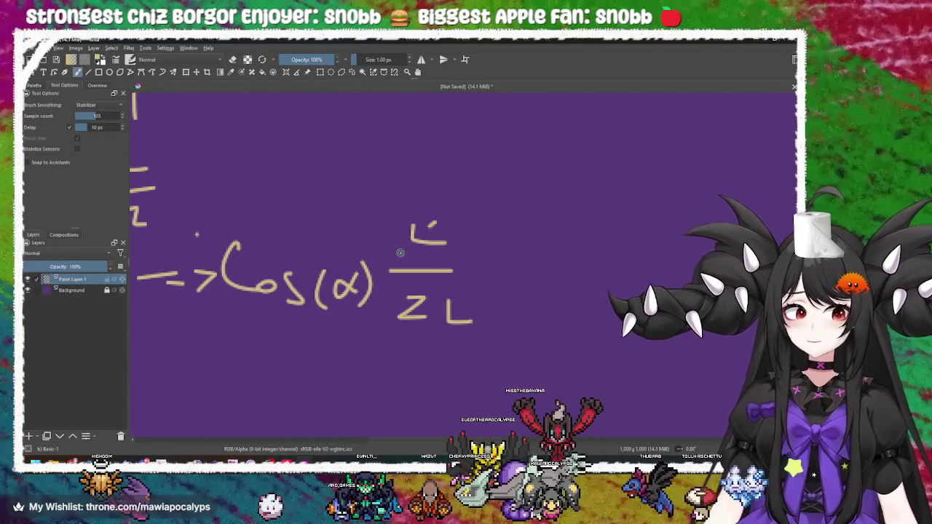
left_click_drag(297, 350, 592, 339)
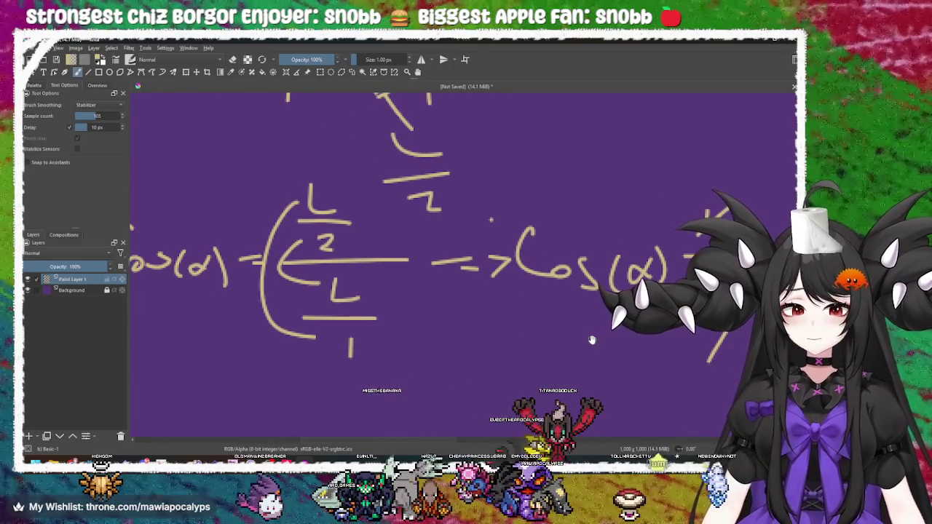
Step: Finish with = 1/2 after the cancelled fraction and center the Cos(α) result
left_click_drag(796, 321, 410, 285)
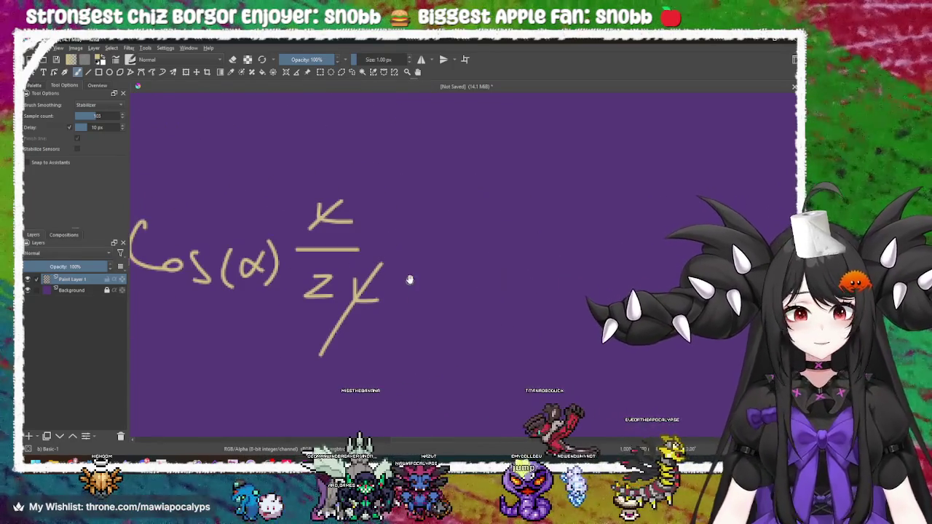
left_click_drag(398, 248, 427, 246)
left_click_drag(406, 275, 437, 271)
left_click_drag(475, 188, 482, 217)
mouse_move(468, 263)
left_mouse_down()
mouse_move(507, 255)
mouse_move(500, 307)
left_mouse_up()
scroll(501, 306, "down", 3)
scroll(467, 297, "up", 3)
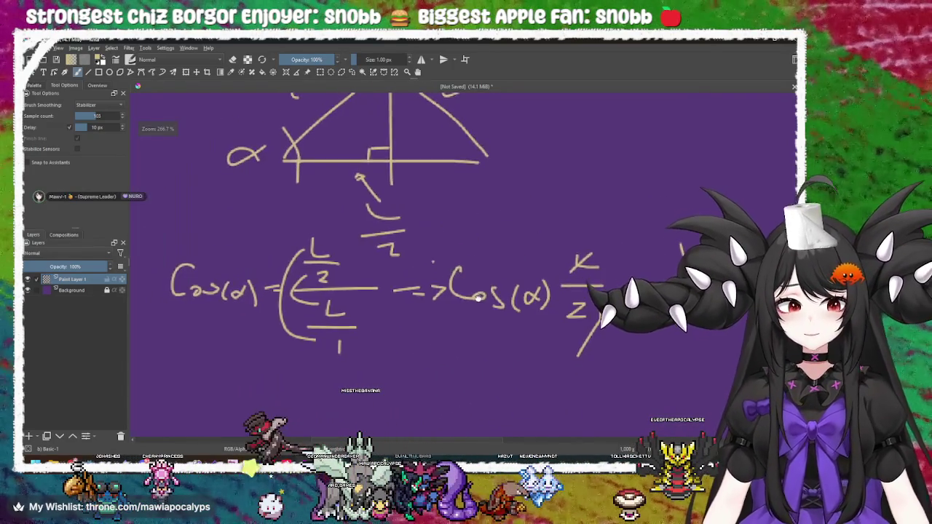
left_click_drag(466, 298, 284, 282)
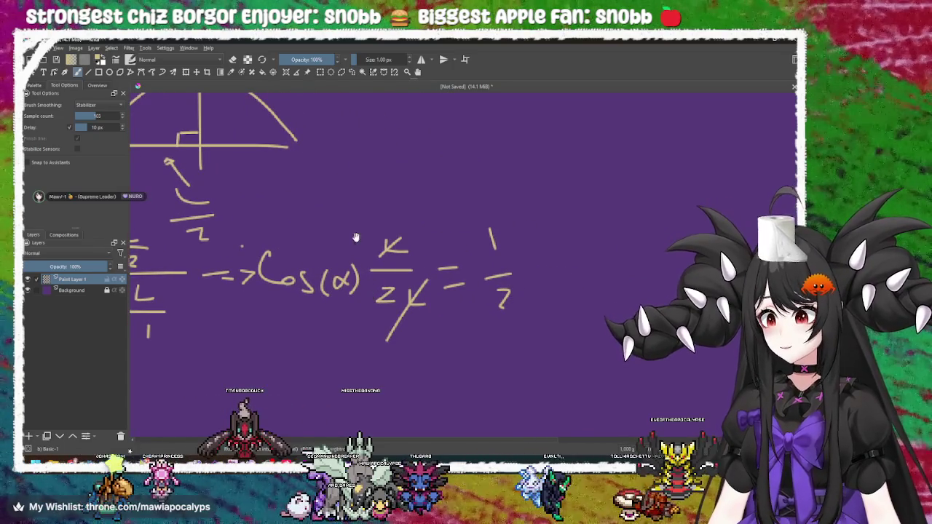
left_click_drag(352, 211, 334, 206)
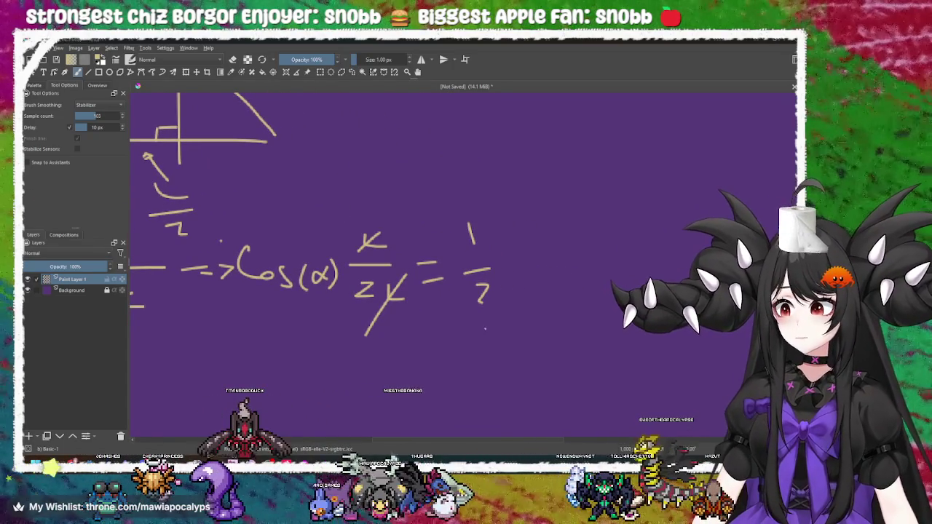
mouse_move(349, 270)
left_mouse_down()
mouse_move(728, 408)
mouse_move(691, 376)
mouse_move(608, 333)
left_mouse_up()
mouse_move(675, 392)
left_mouse_down()
mouse_move(489, 358)
mouse_move(502, 355)
left_mouse_up()
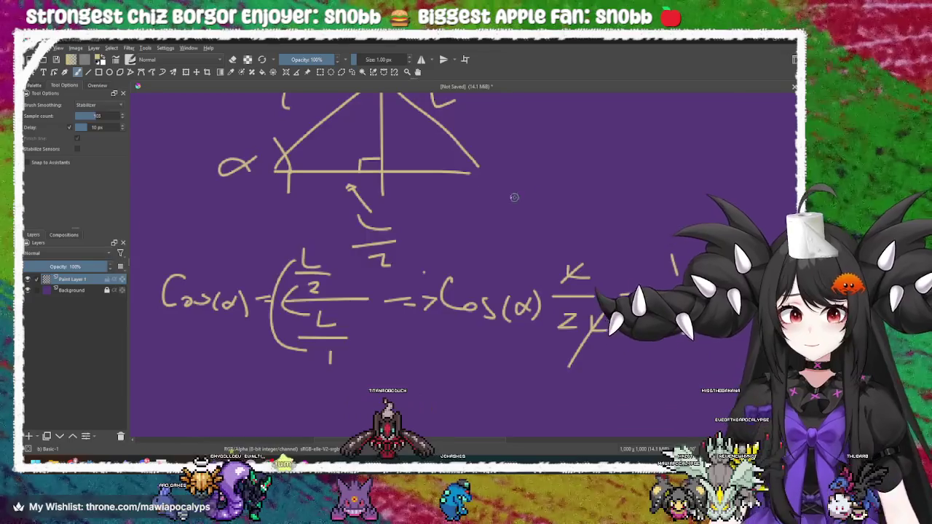
Step: Switch with Alt+Tab to the Chrome window showing the Godot vector math docs
key("alt+Tab")
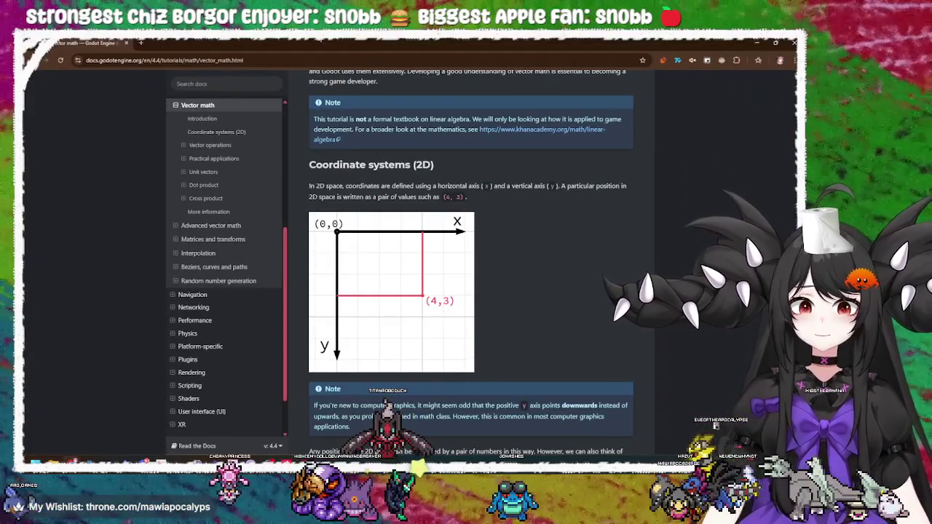
Step: Search Google for 'sin' in a new tab and scroll through the results
left_click(142, 42)
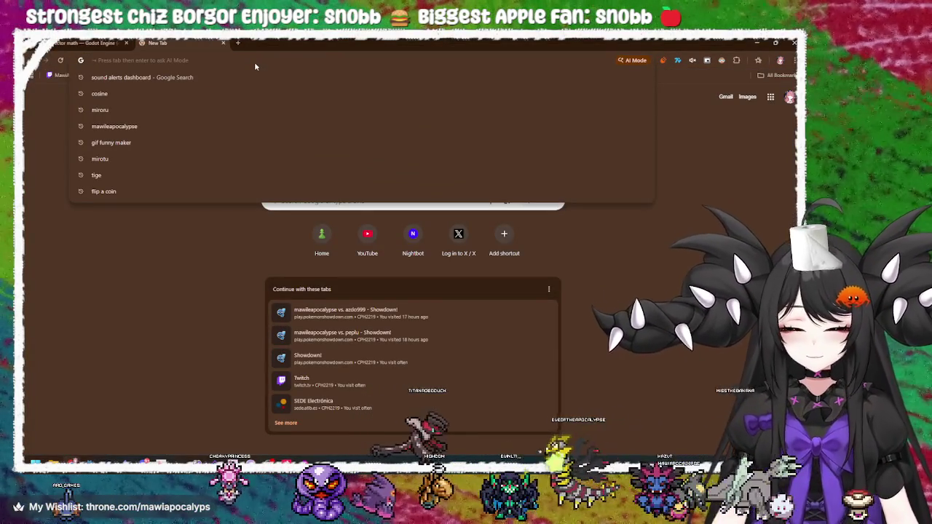
type("sin")
key("Return")
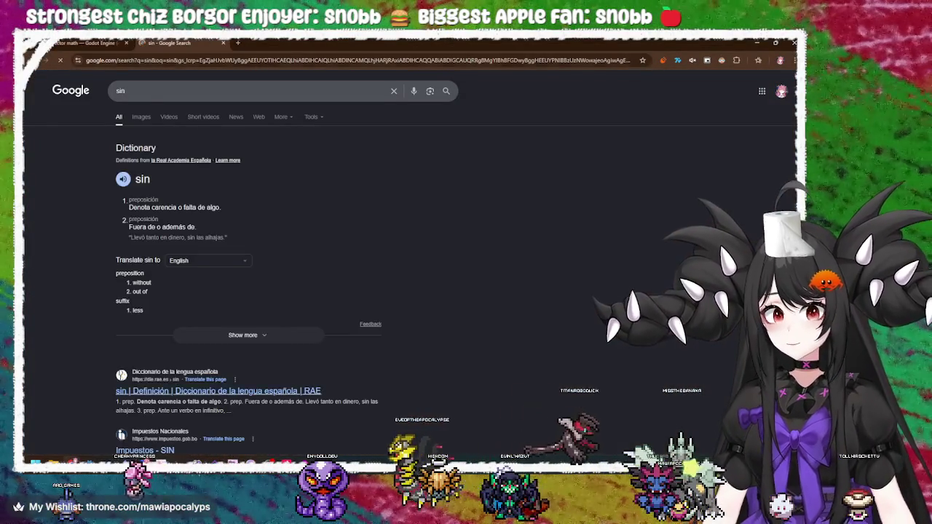
scroll(219, 419, "down", 3)
scroll(154, 295, "down", 4)
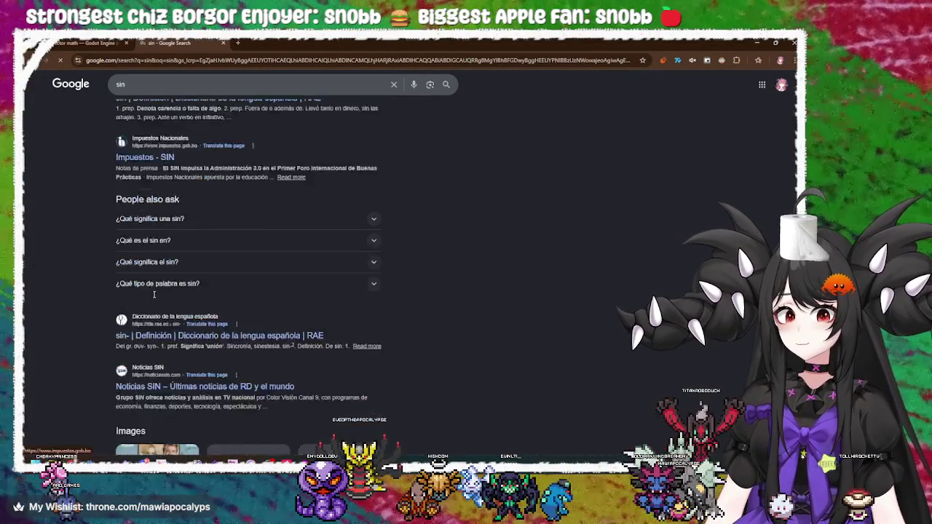
scroll(184, 268, "down", 4)
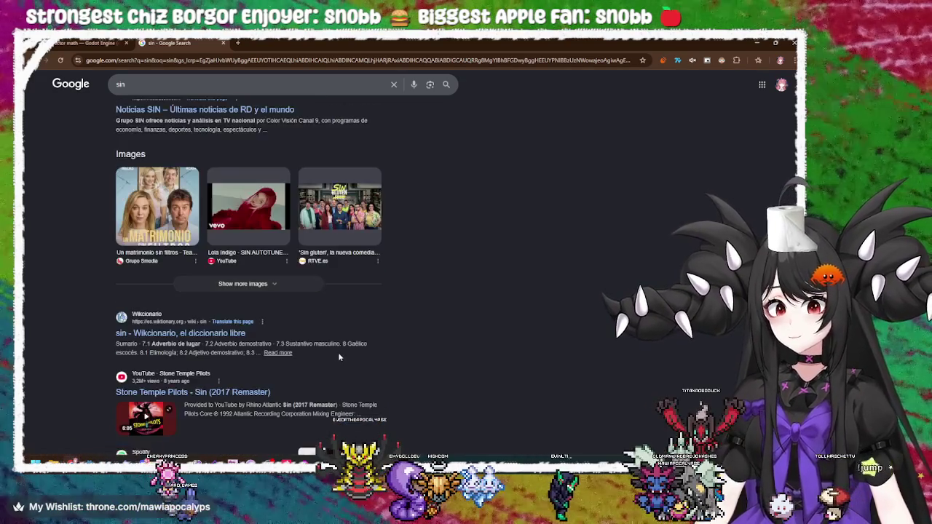
scroll(338, 352, "up", 10)
Step: Refine the query to 'sine wikipedia' and open the Sine and cosine article
left_click(171, 94)
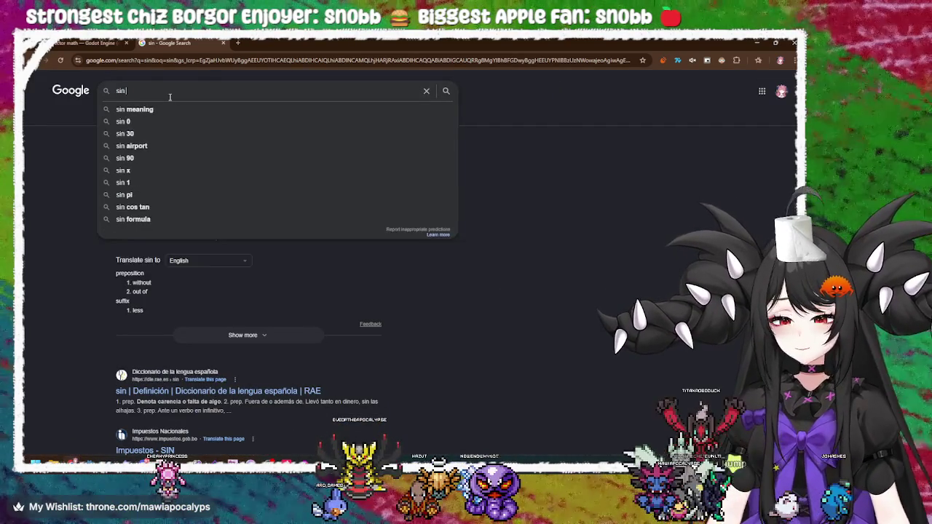
type("e w")
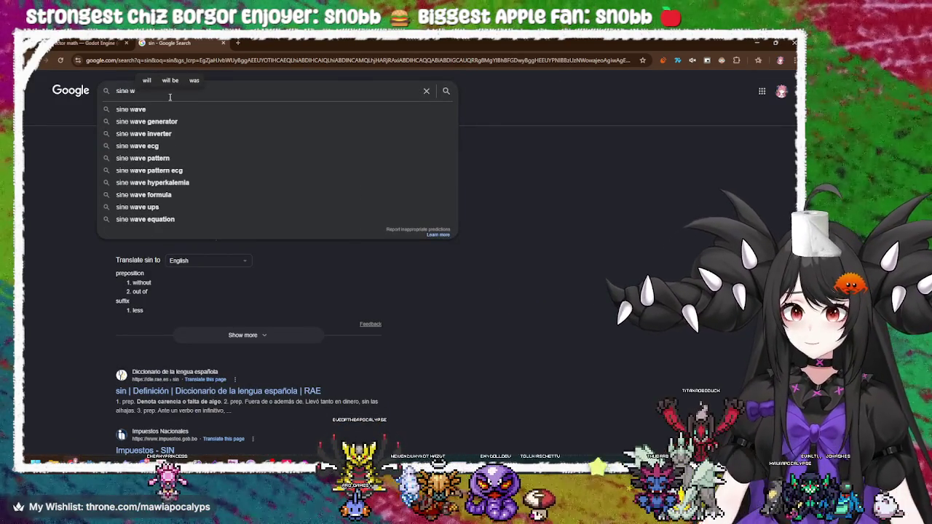
type("ikipedia")
key("Return")
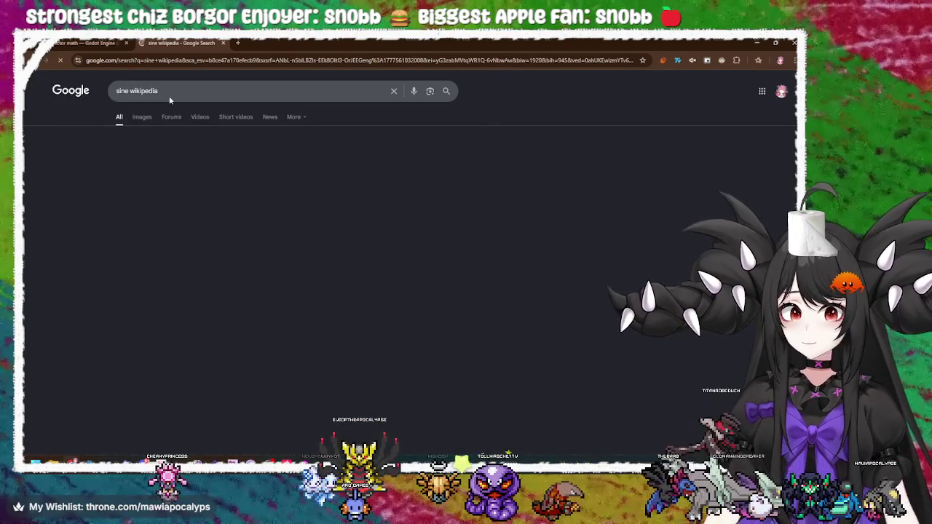
left_click(145, 160)
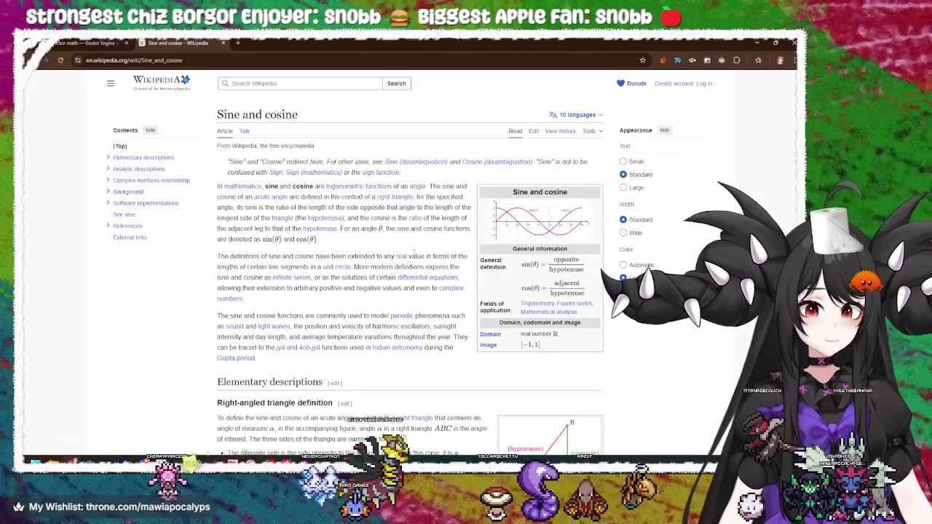
Step: Scroll to the right-angled triangle definition, then minimize the browser
scroll(414, 253, "down", 3)
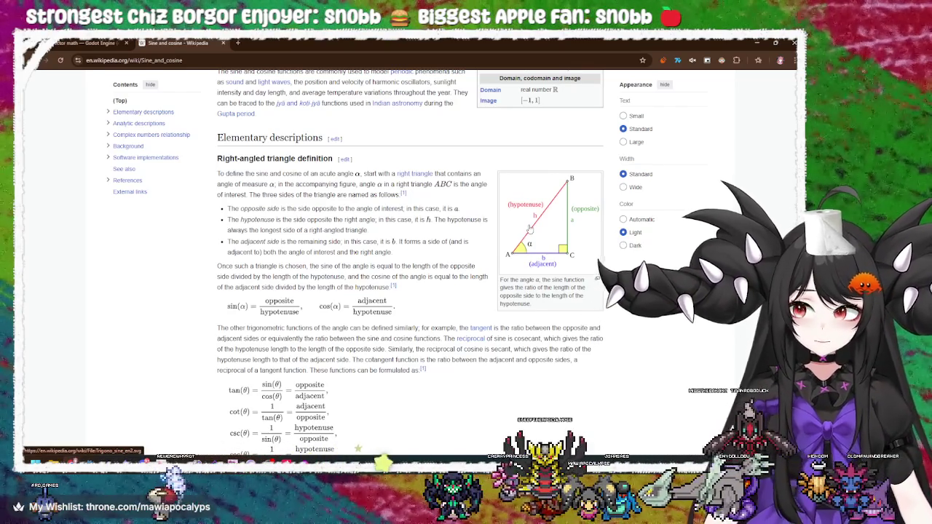
left_click(762, 41)
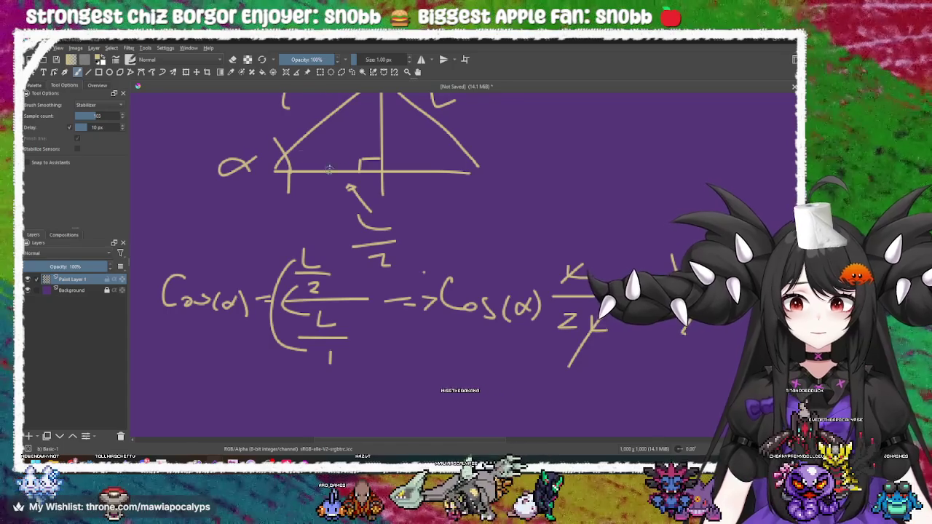
Step: Zoom and pan the canvas around the triangle, then brush the first handwritten label stroke
scroll(367, 224, "down", 3)
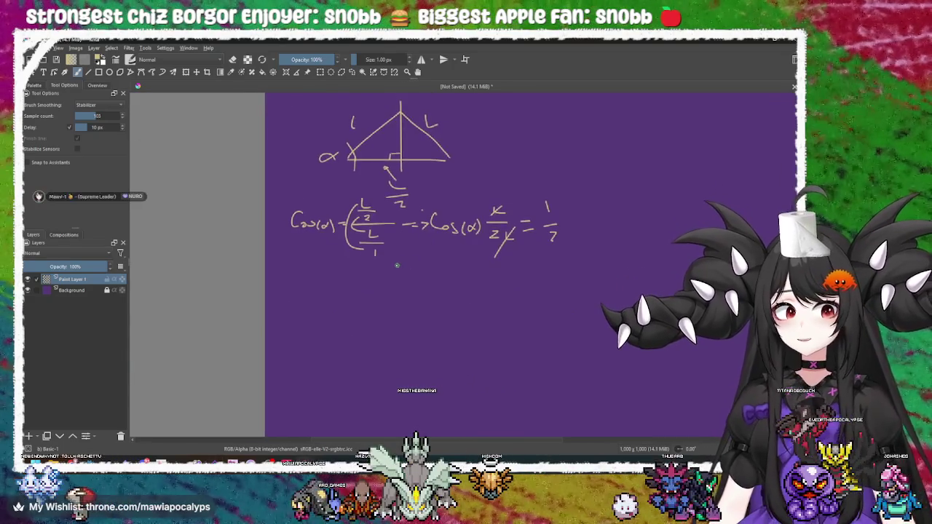
scroll(443, 241, "up", 3)
left_click_drag(435, 177, 438, 201)
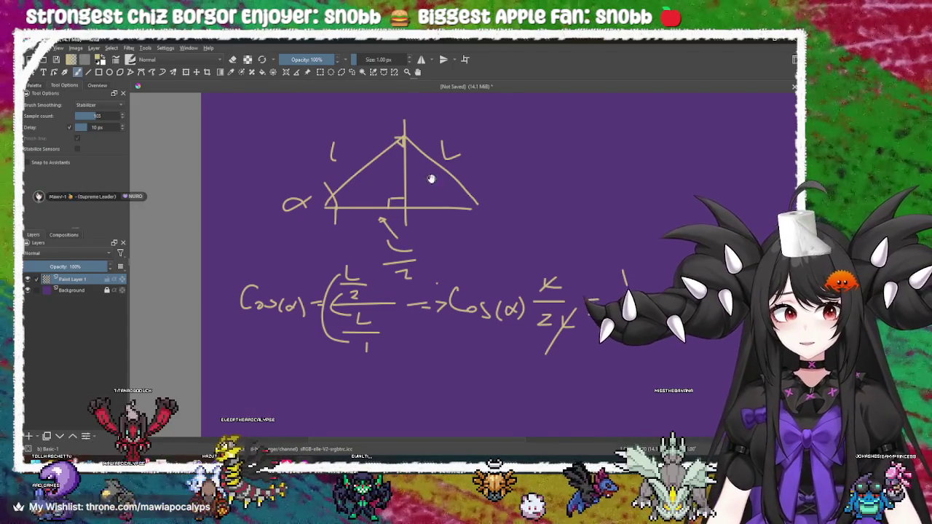
left_click_drag(433, 179, 416, 184)
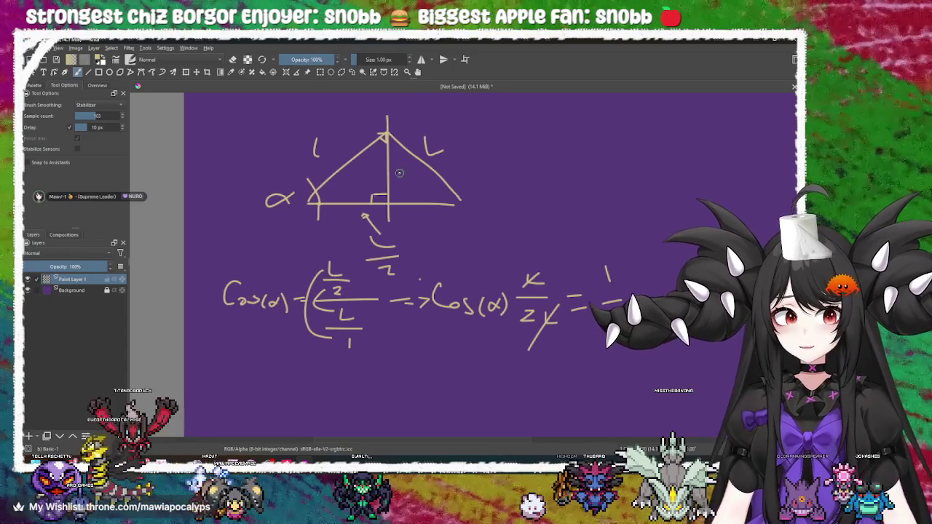
scroll(398, 174, "down", 2)
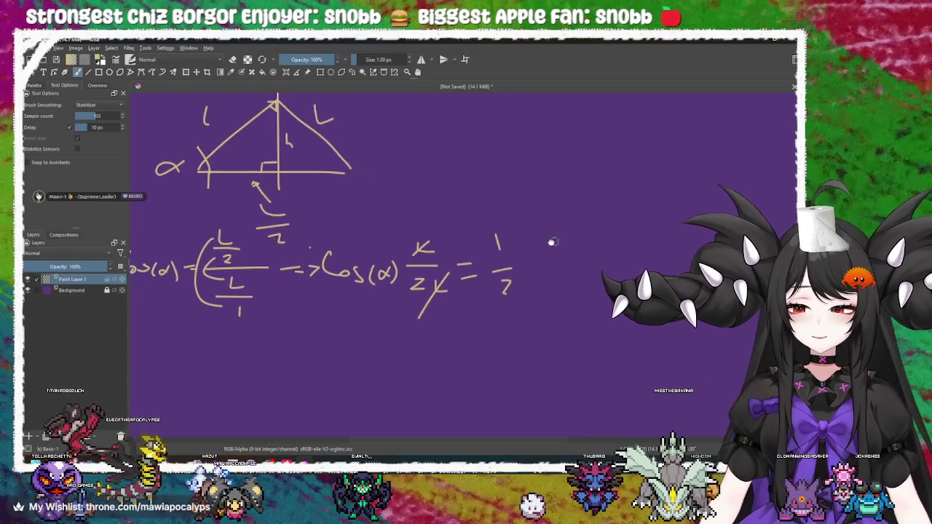
scroll(562, 241, "up", 4)
scroll(354, 277, "down", 3)
scroll(369, 252, "up", 3)
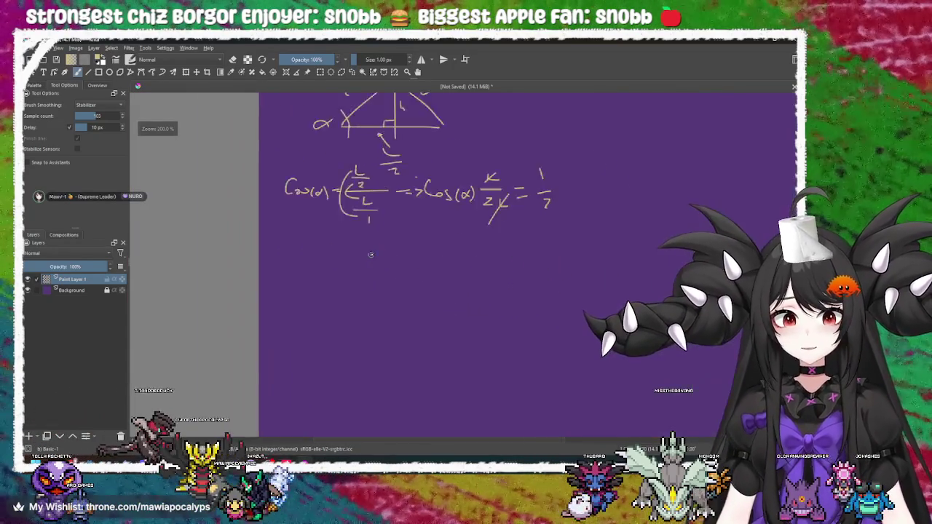
scroll(387, 254, "up", 3)
scroll(387, 252, "down", 6)
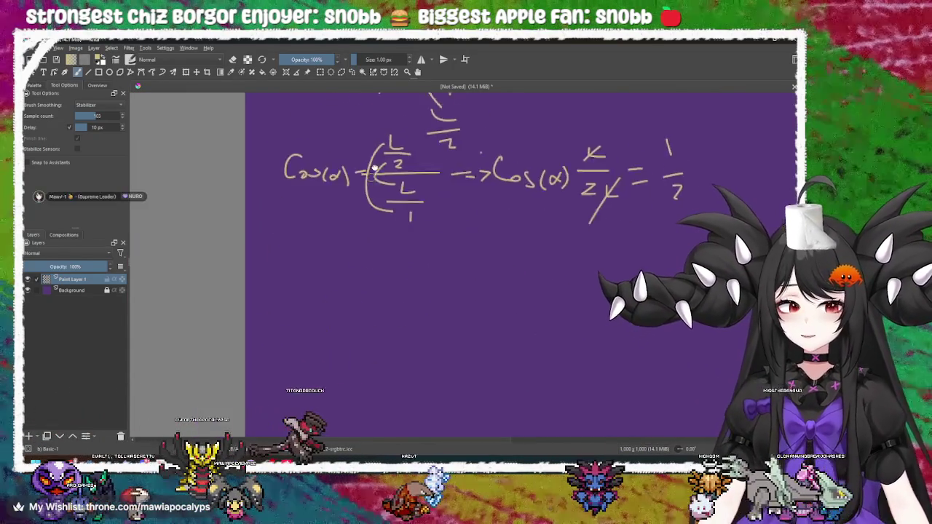
mouse_move(328, 209)
left_mouse_down()
mouse_move(270, 226)
mouse_move(388, 275)
left_mouse_up()
Step: Write the n and opening bracket of 'Sin(' with the brush
scroll(421, 277, "right", 3)
left_click_drag(327, 228, 320, 294)
mouse_move(371, 248)
left_mouse_down()
mouse_move(347, 270)
mouse_move(397, 291)
mouse_move(378, 306)
mouse_move(397, 257)
mouse_move(406, 275)
left_mouse_up()
scroll(378, 306, "right", 3)
scroll(366, 284, "left", 3)
scroll(437, 349, "up", 5)
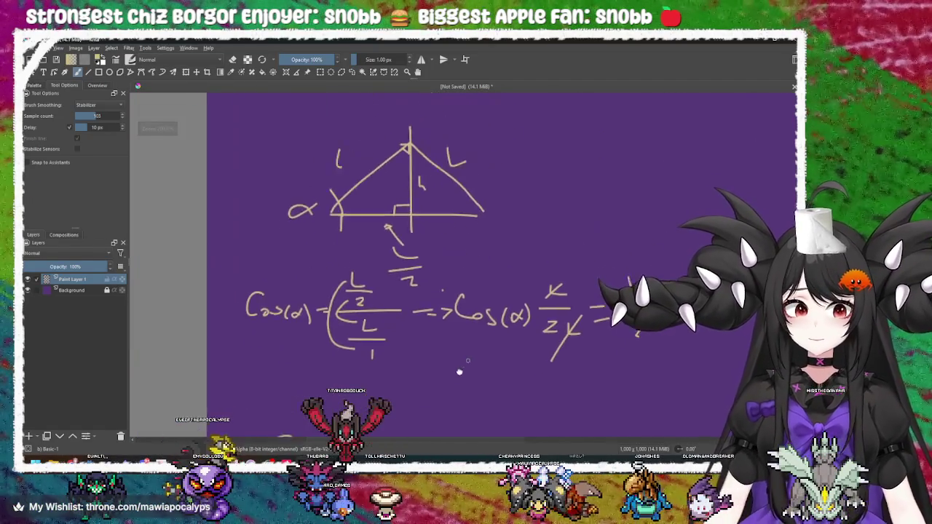
scroll(430, 357, "down", 5)
scroll(408, 335, "right", 1)
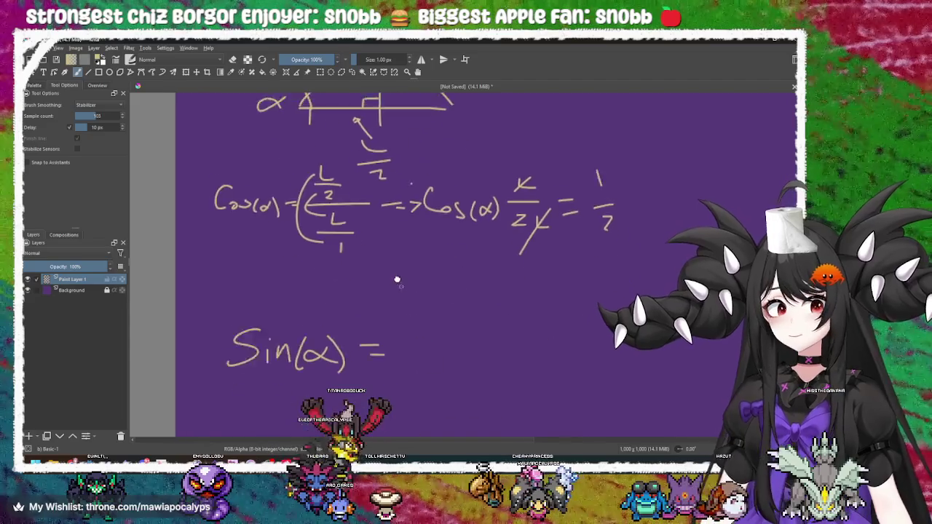
scroll(397, 328, "up", 2)
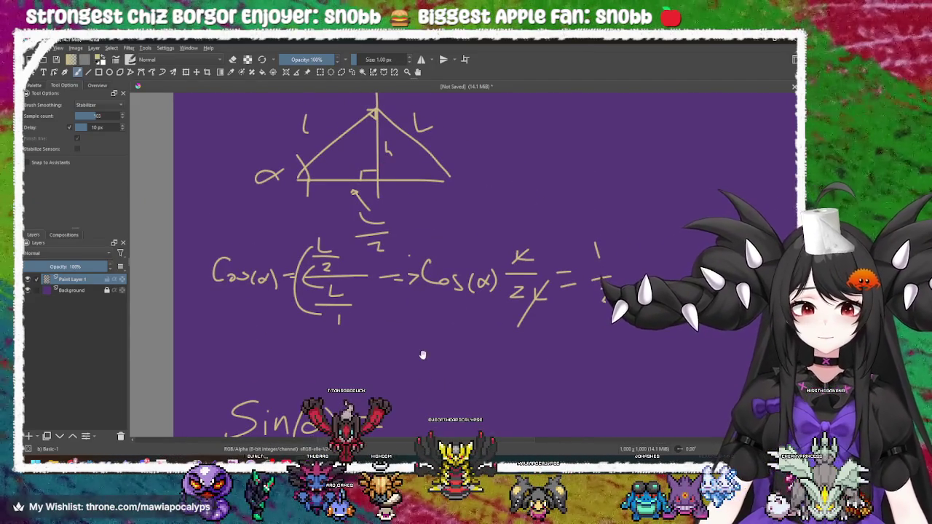
left_click_drag(354, 235, 366, 228)
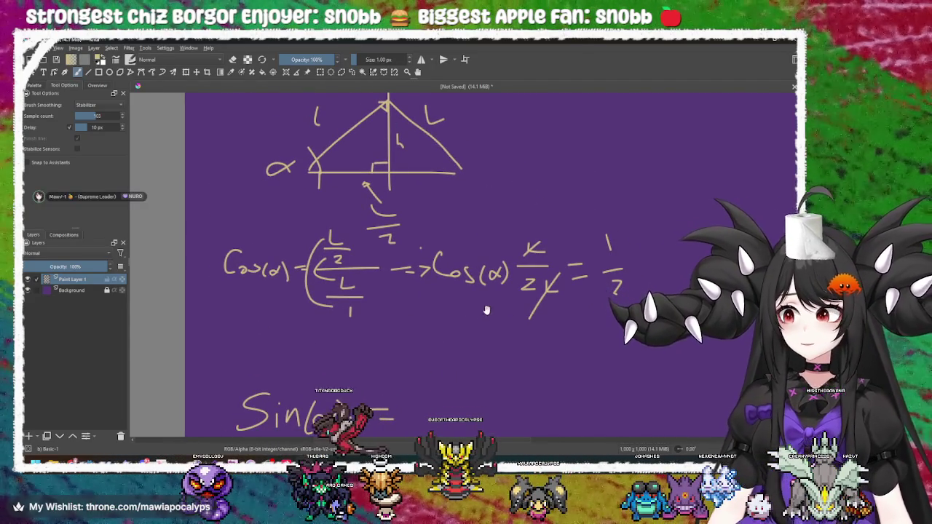
scroll(437, 335, "down", 3)
scroll(416, 313, "up", 6, "ctrl")
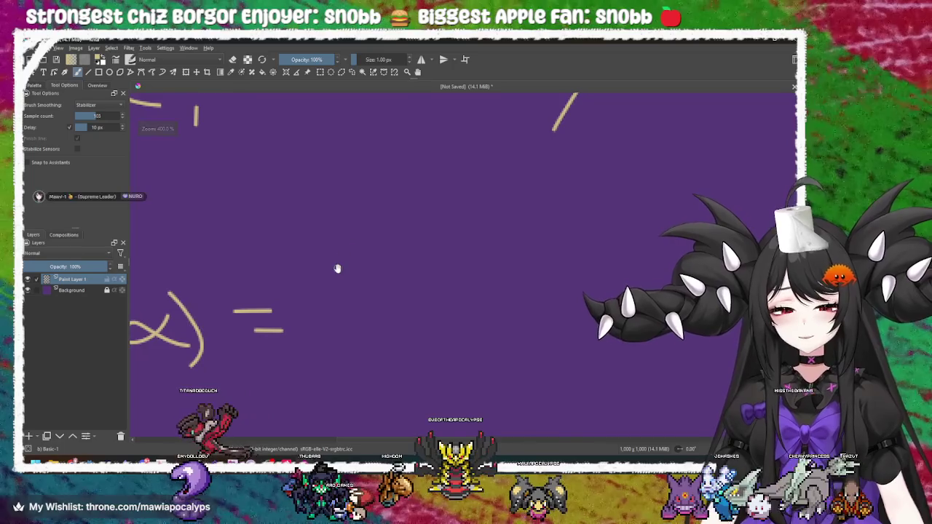
Step: Write h over a fraction bar and L to complete Sin(α) = h/L
mouse_move(349, 213)
left_mouse_down()
mouse_move(349, 268)
mouse_move(387, 279)
left_mouse_up()
left_click_drag(315, 302, 465, 296)
mouse_move(402, 352)
left_mouse_down()
mouse_move(420, 304)
mouse_move(426, 333)
mouse_move(409, 344)
mouse_move(344, 356)
left_mouse_up()
scroll(426, 332, "down", 5)
left_click_drag(399, 441, 405, 409)
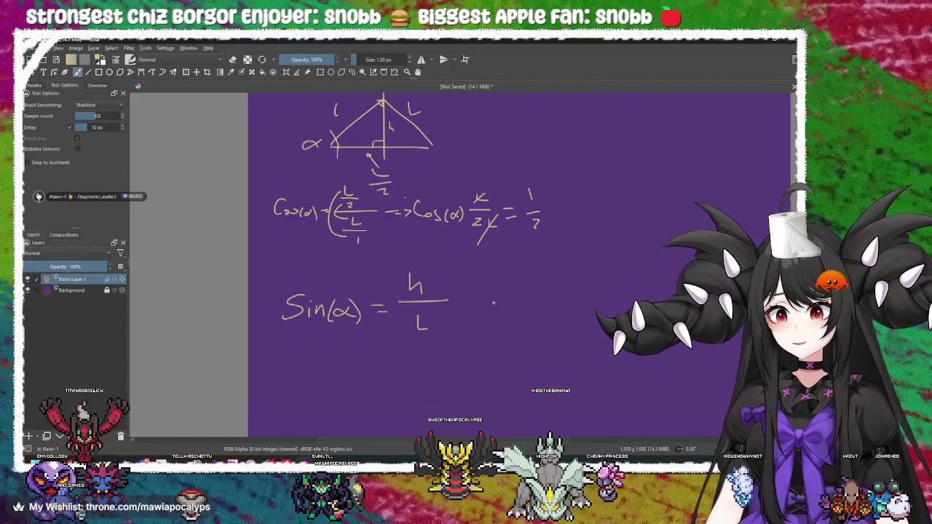
mouse_move(467, 292)
left_mouse_down()
mouse_move(466, 357)
mouse_move(476, 333)
mouse_move(461, 329)
left_mouse_up()
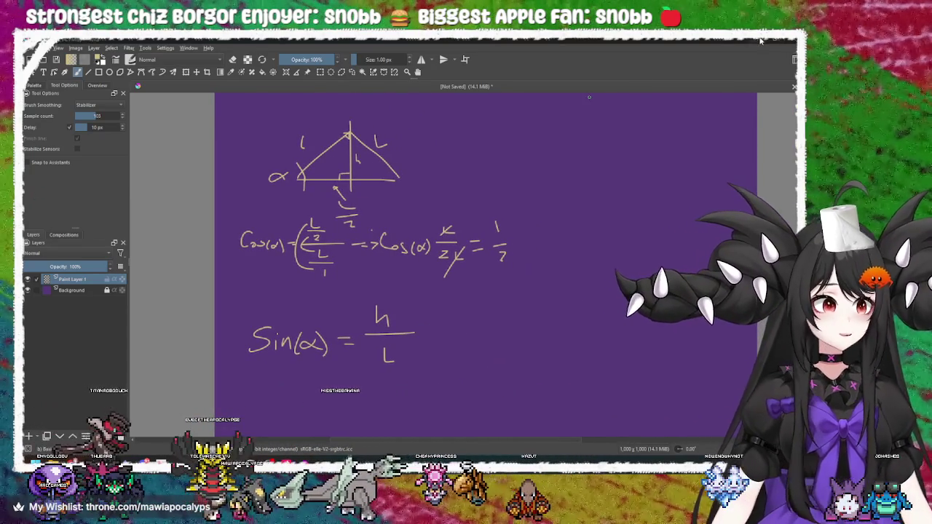
key("alt+Tab")
key("alt+Tab")
scroll(450, 351, "down", 10)
scroll(451, 350, "up", 3)
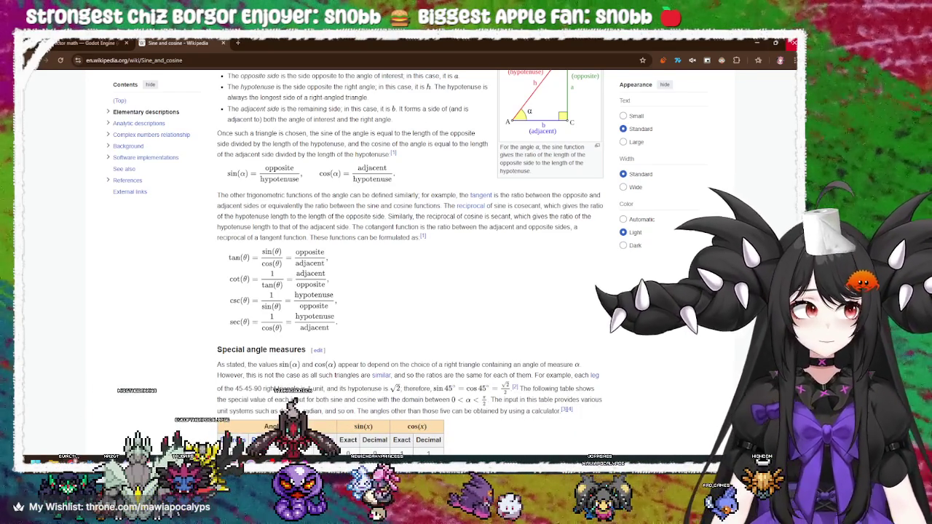
left_click(759, 42)
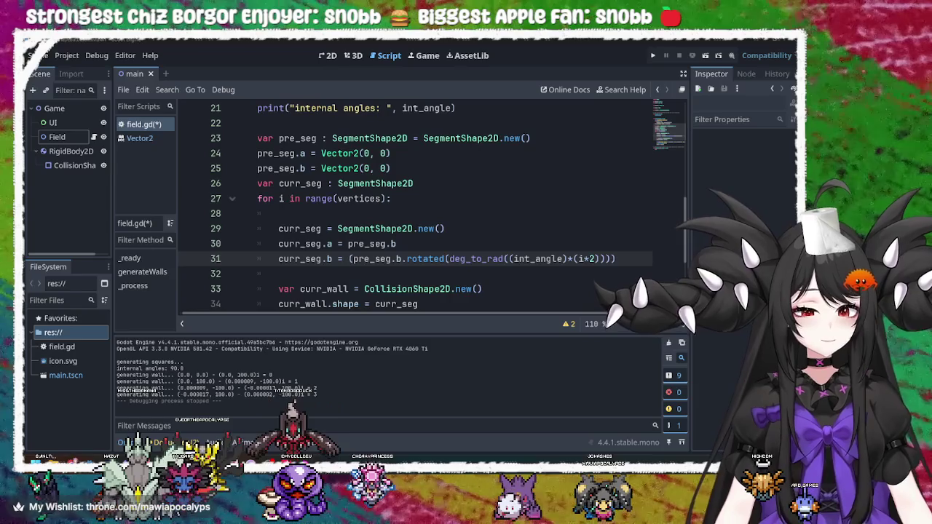
key("alt+Tab")
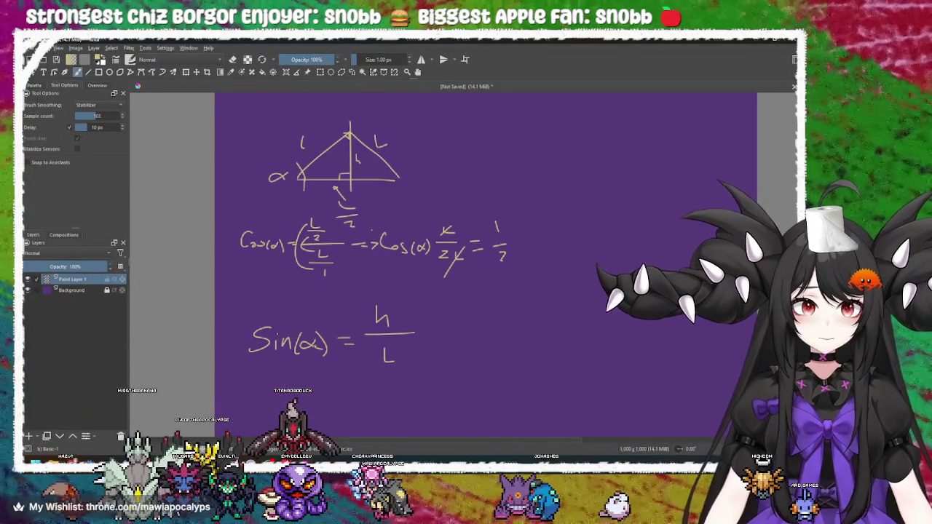
scroll(437, 327, "down", 3)
Step: Handwrite 'Sin(α)·L' on a new line below the sine formula
scroll(386, 313, "up", 2)
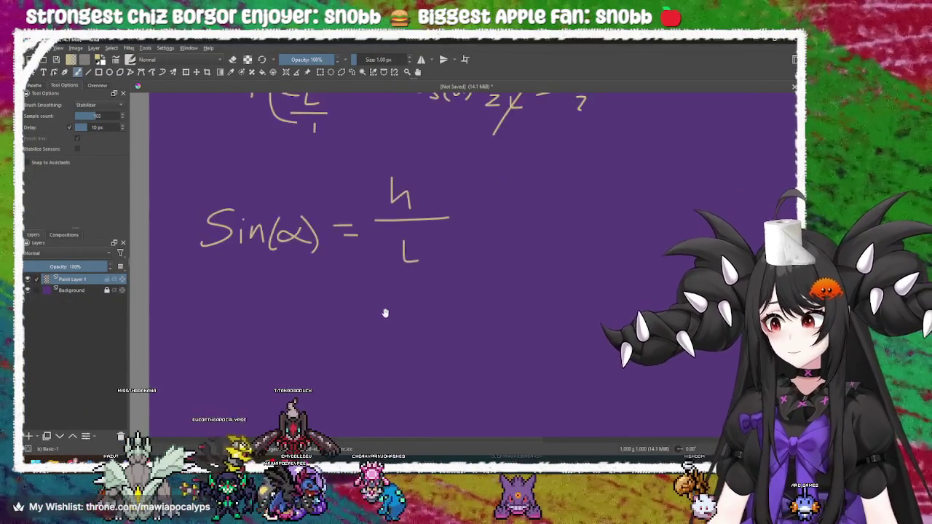
scroll(330, 327, "up", 2)
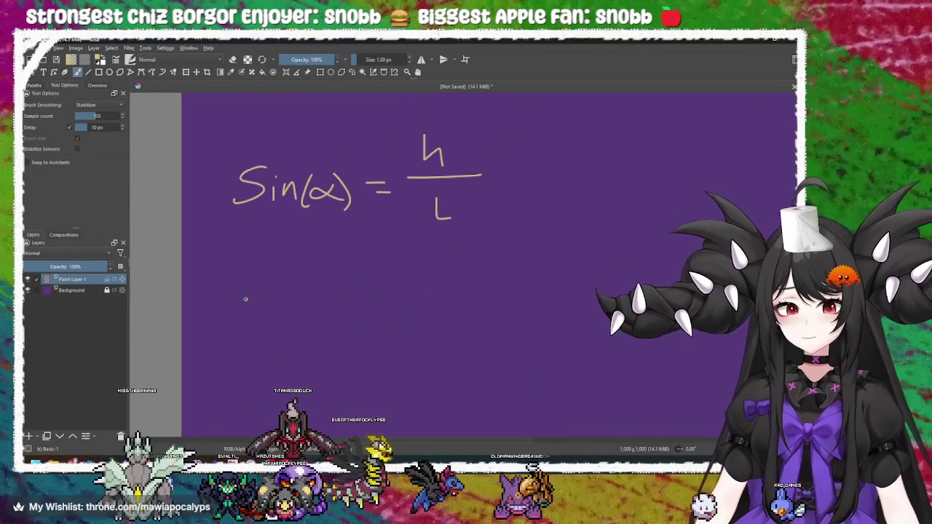
scroll(318, 301, "up", 1)
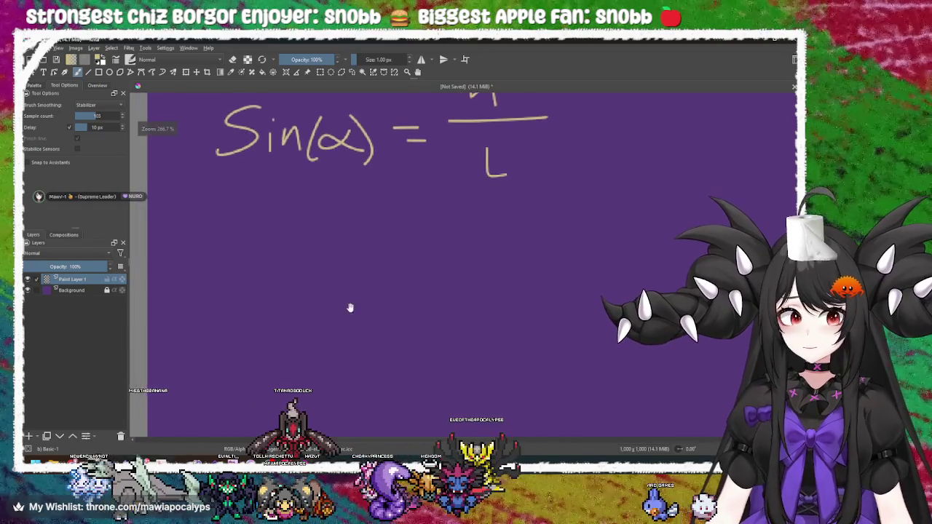
mouse_move(271, 298)
left_mouse_down()
mouse_move(260, 322)
mouse_move(220, 338)
left_mouse_up()
mouse_move(293, 320)
left_mouse_down()
mouse_move(292, 340)
mouse_move(343, 354)
left_mouse_up()
left_click_drag(400, 328, 401, 348)
mouse_move(401, 302)
left_mouse_down()
mouse_move(419, 364)
mouse_move(327, 350)
mouse_move(320, 319)
left_mouse_up()
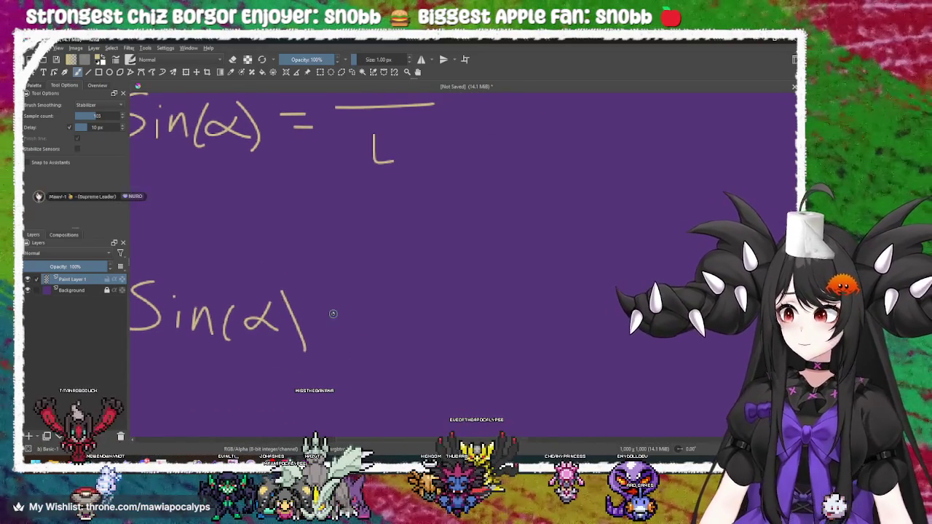
left_click(333, 314)
left_click_drag(344, 262, 337, 319)
Step: Add '= h' after Sin(α)·L, undoing and redrawing the h
scroll(372, 308, "down", 3)
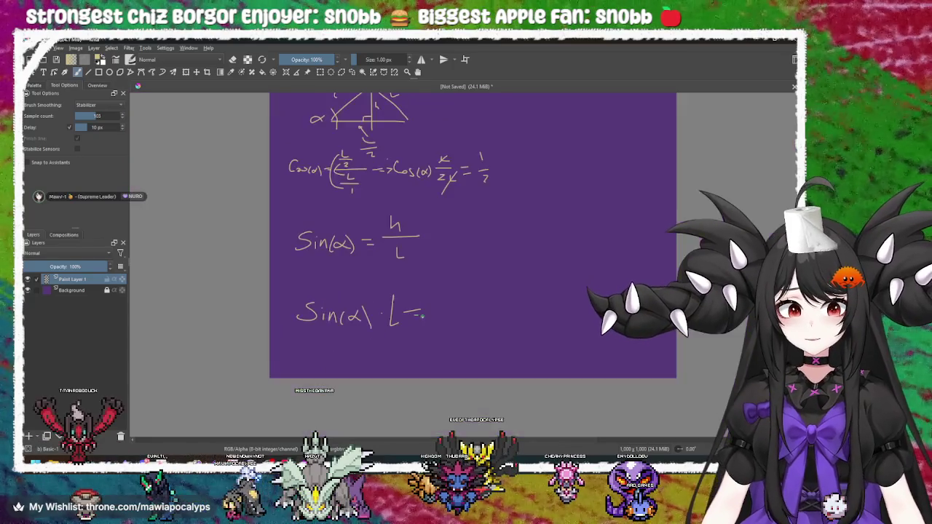
scroll(375, 308, "up", 2)
left_click_drag(333, 285, 352, 283)
left_click_drag(333, 289, 372, 287)
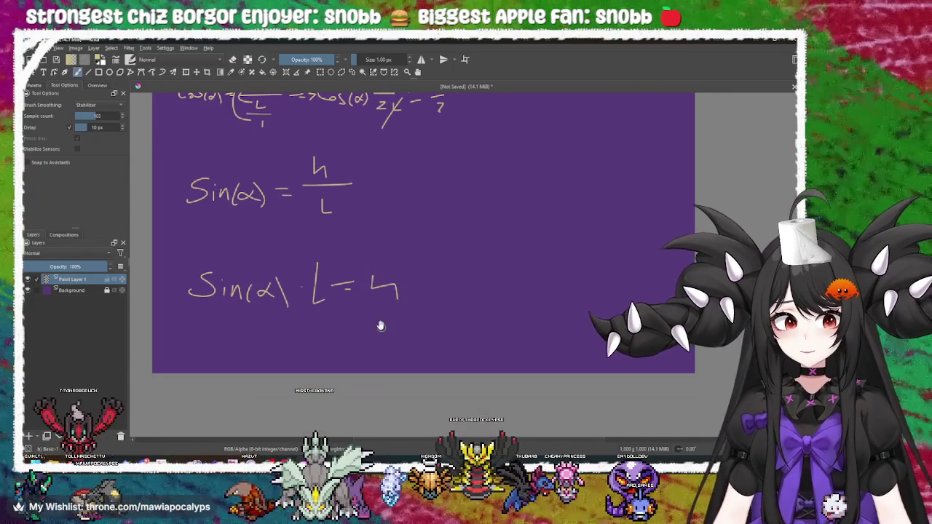
key("ctrl+z")
scroll(396, 264, "up", 3)
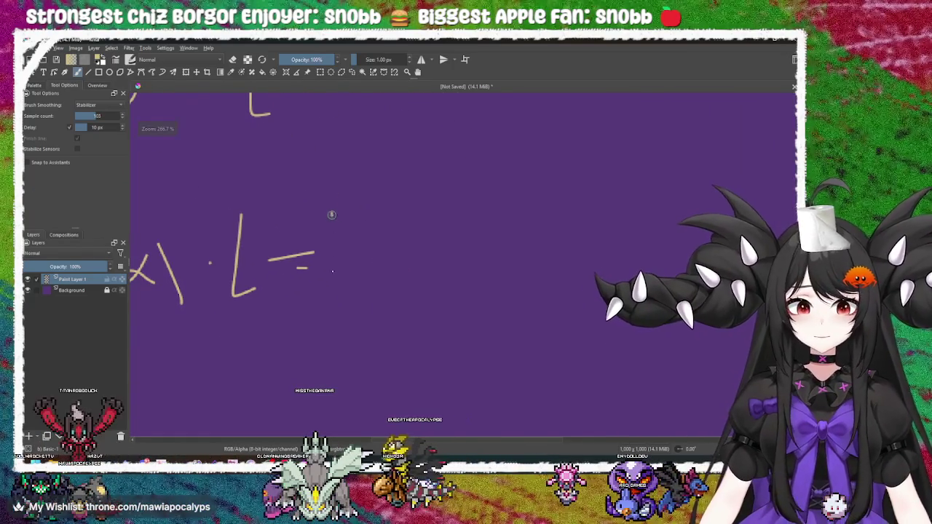
left_click_drag(332, 212, 373, 290)
Step: Draw a box around the Sin(α)·L = h equation with a corner flourish
scroll(373, 290, "left", 5)
mouse_move(204, 197)
left_mouse_down()
mouse_move(204, 320)
mouse_move(619, 322)
left_mouse_up()
left_click_drag(190, 187, 693, 187)
left_click_drag(641, 331, 576, 378)
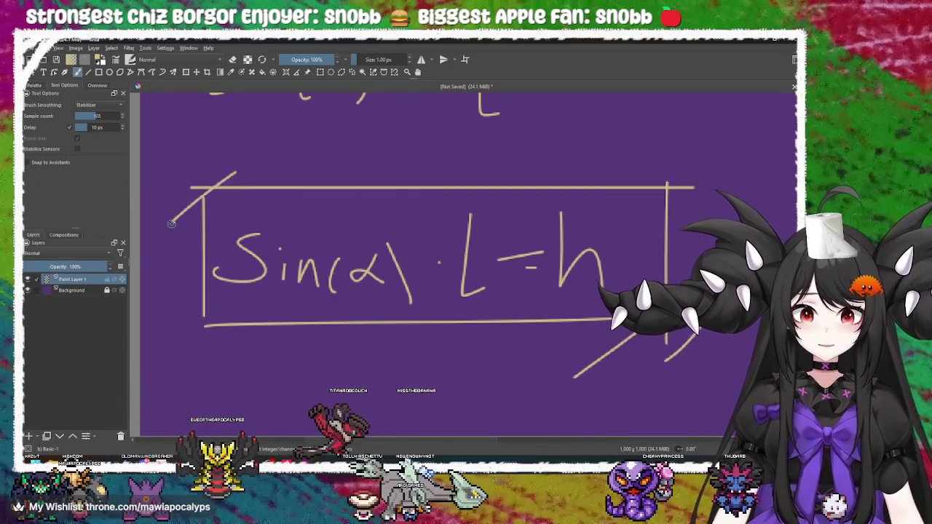
mouse_move(487, 232)
left_mouse_down()
mouse_move(371, 211)
mouse_move(412, 219)
left_mouse_up()
Step: Decorate the boxed equation with small hearts and a diagonal stroke
mouse_move(486, 168)
left_mouse_down()
mouse_move(482, 142)
mouse_move(503, 138)
mouse_move(488, 169)
left_mouse_up()
mouse_move(403, 203)
left_mouse_down()
mouse_move(496, 209)
mouse_move(391, 182)
mouse_move(384, 163)
mouse_move(401, 185)
left_mouse_up()
left_click_drag(313, 193, 402, 212)
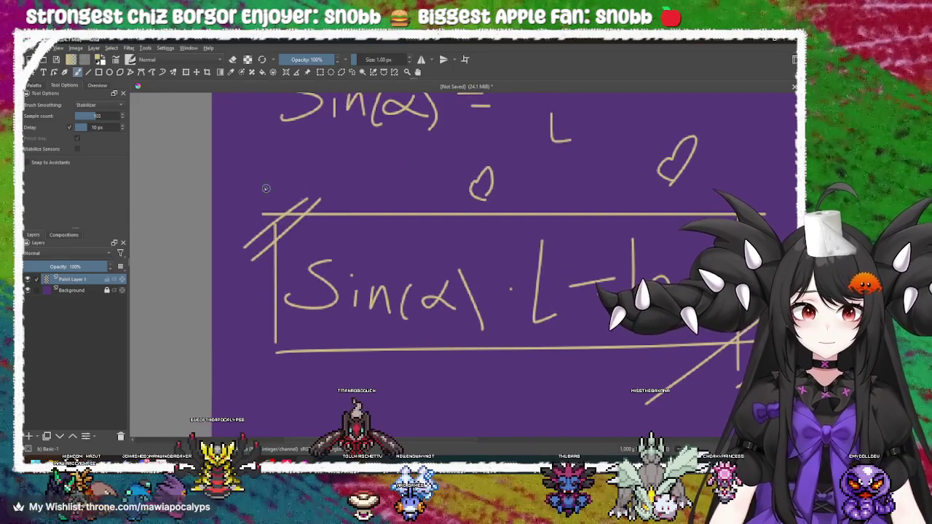
left_click_drag(266, 210, 249, 135)
mouse_move(328, 335)
left_mouse_down()
mouse_move(298, 314)
mouse_move(200, 402)
left_mouse_up()
scroll(380, 338, "down", 2)
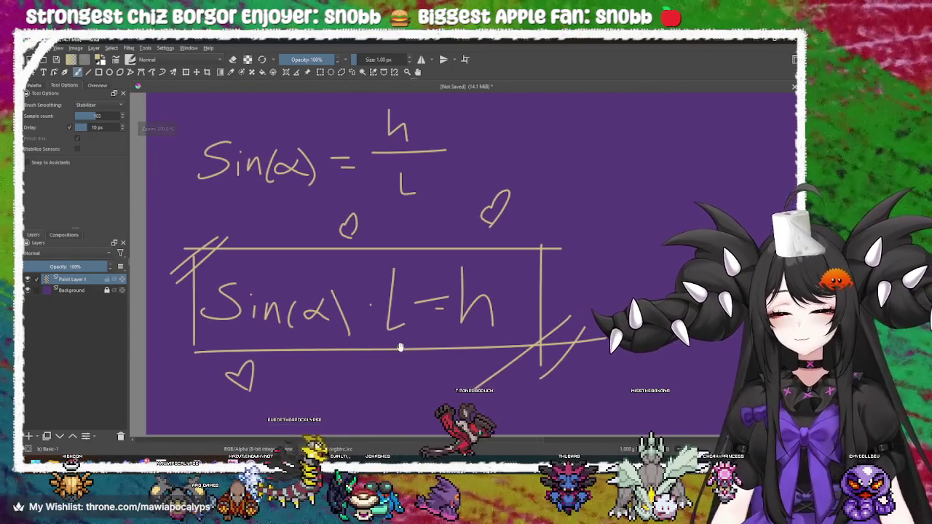
scroll(381, 338, "up", 3)
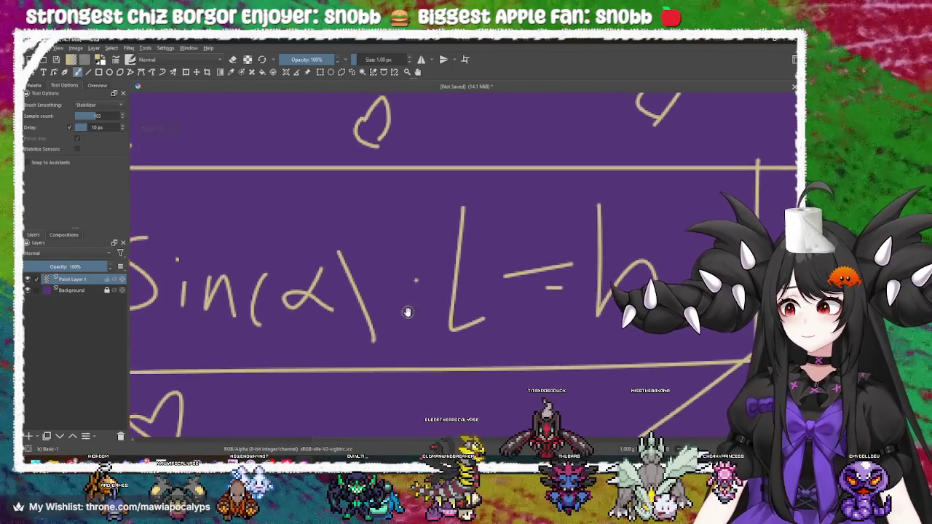
scroll(459, 335, "down", 3)
Step: Pan across the boxed equation, then minimize Krita and switch to the browser
left_click_drag(458, 335, 368, 329)
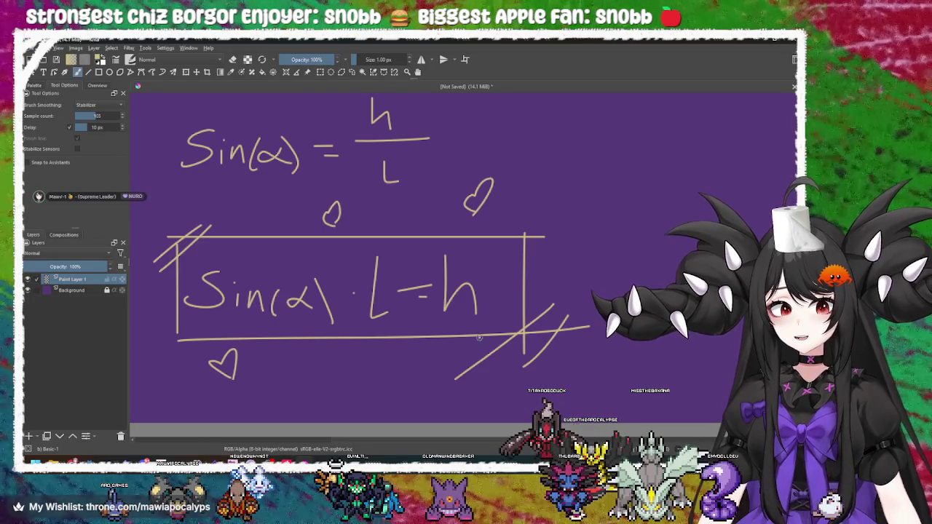
left_click_drag(474, 337, 345, 313)
left_click_drag(497, 289, 382, 290)
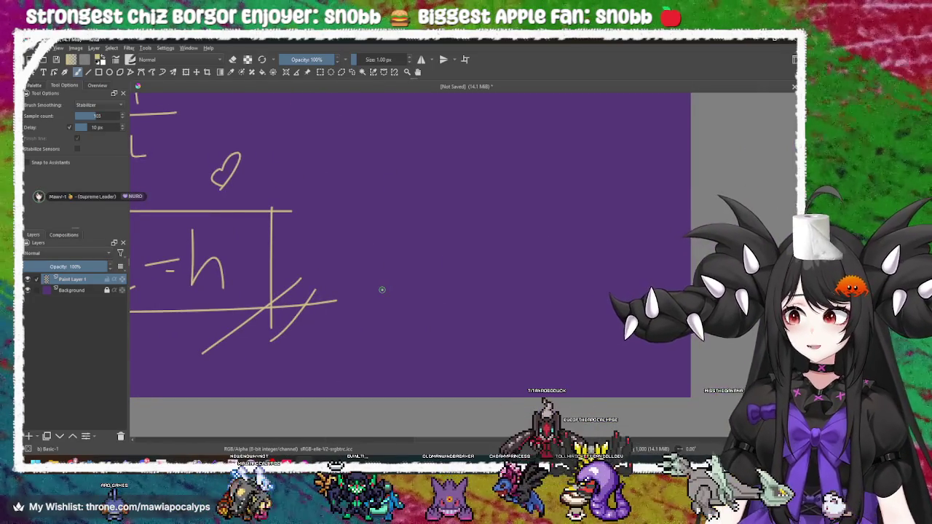
left_click(758, 40)
key("alt+Tab")
key("alt+Tab")
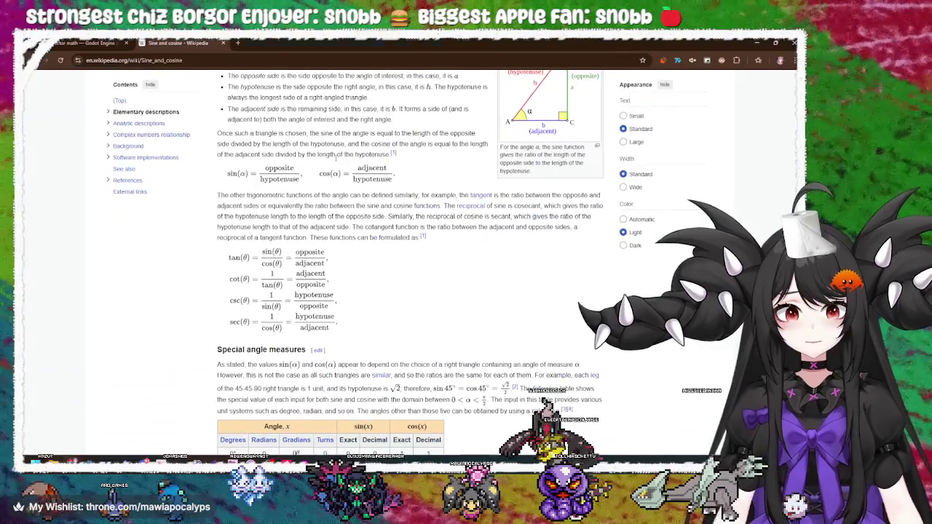
Step: Search 'sin40' in a new tab to get the result 0.64278760968
left_click(240, 44)
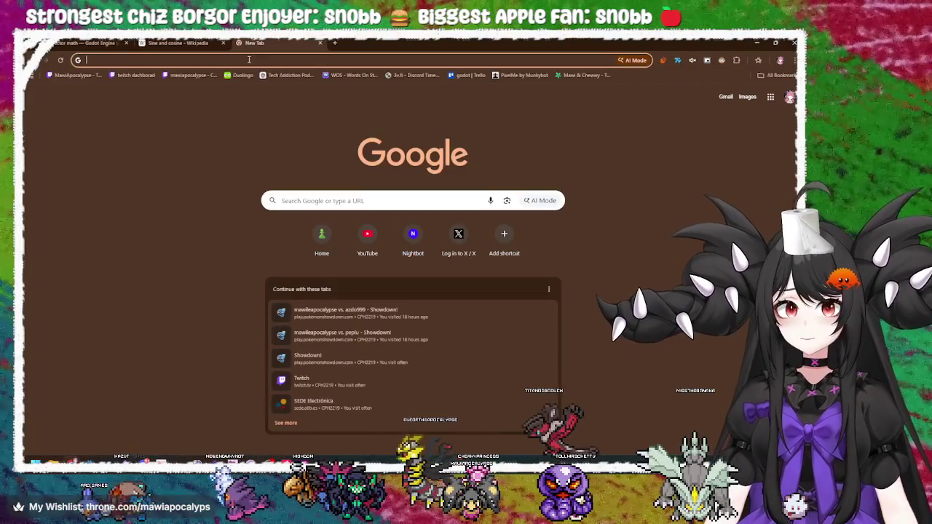
type("sin")
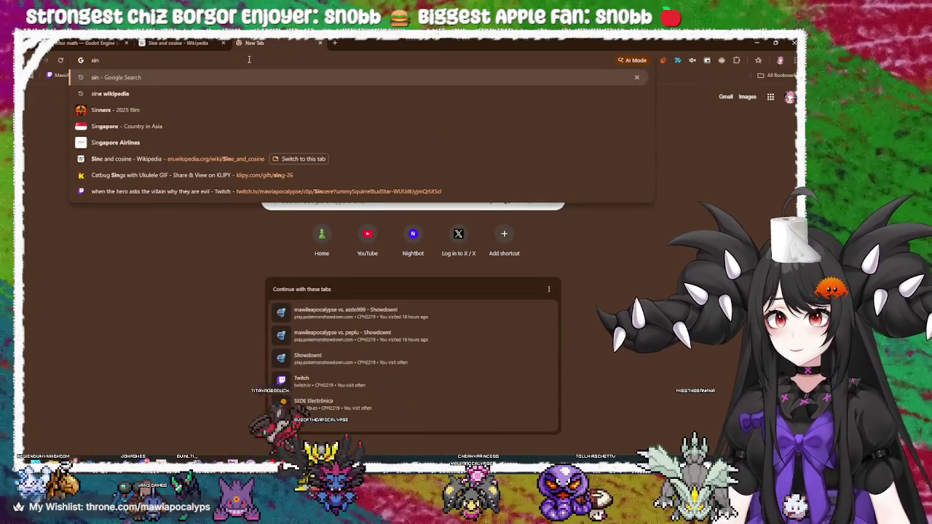
type("40")
key("Return")
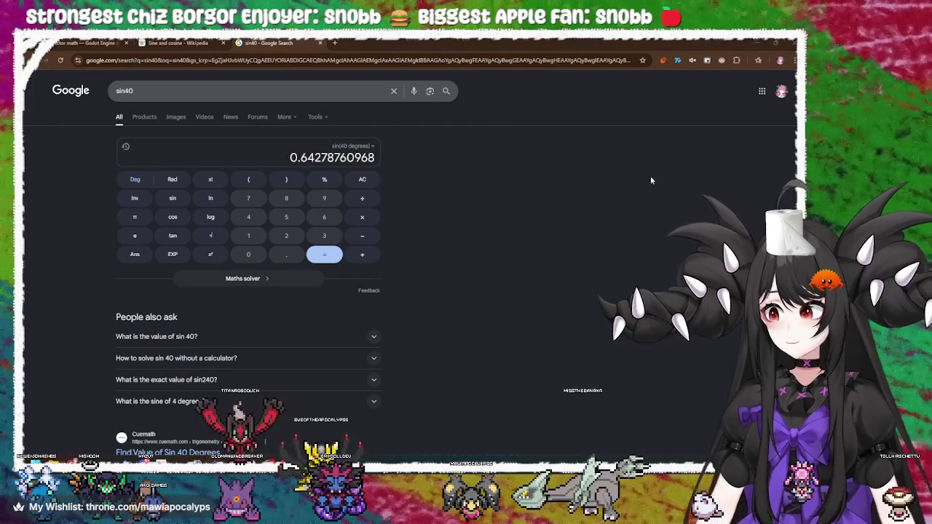
Step: Search Google for 'exterior angle of regular triangle', showing the answer 120°
left_click(268, 88)
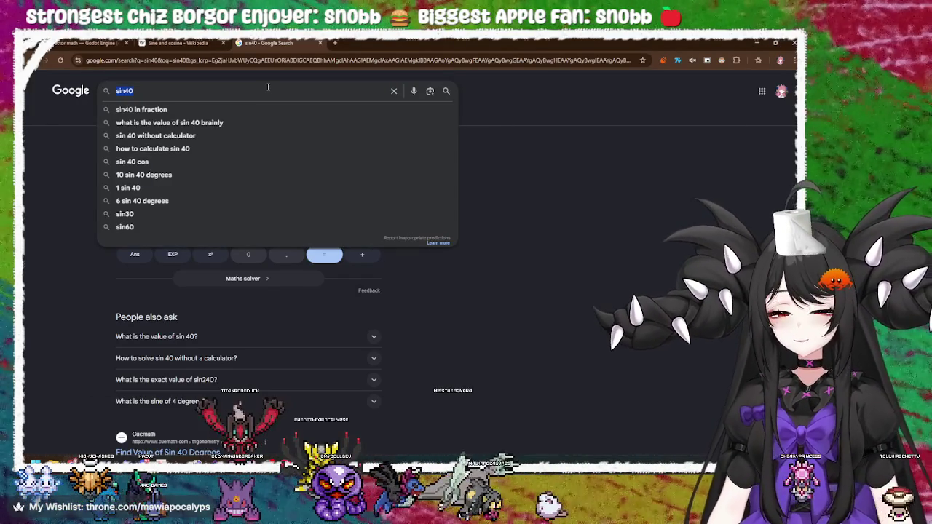
type("internal an")
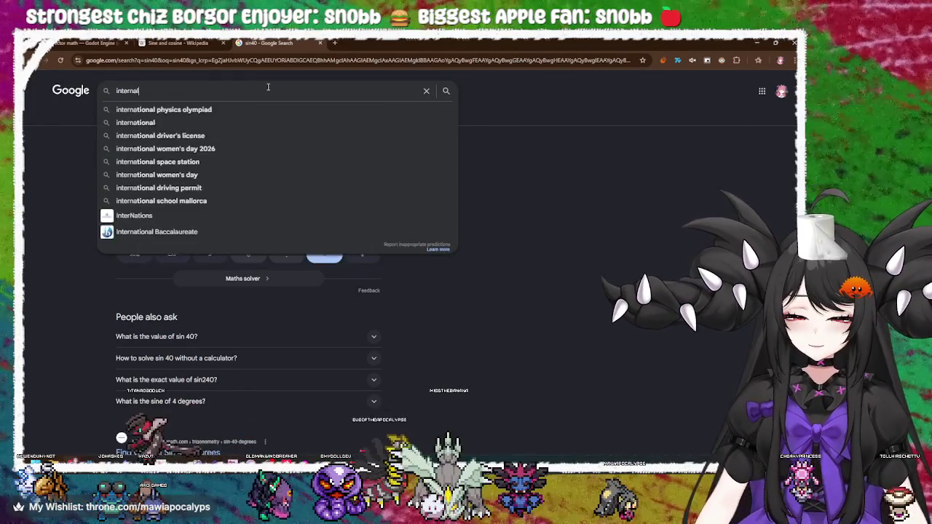
type("gle o")
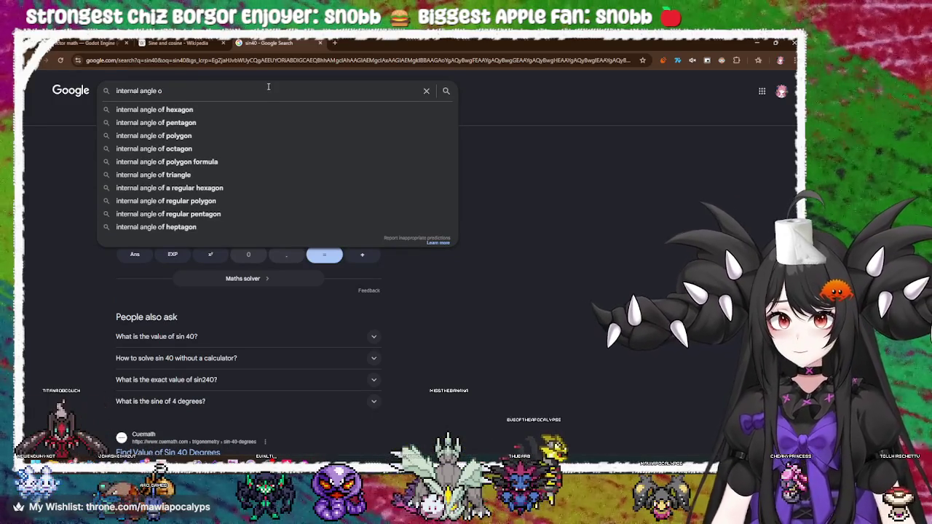
type("f ")
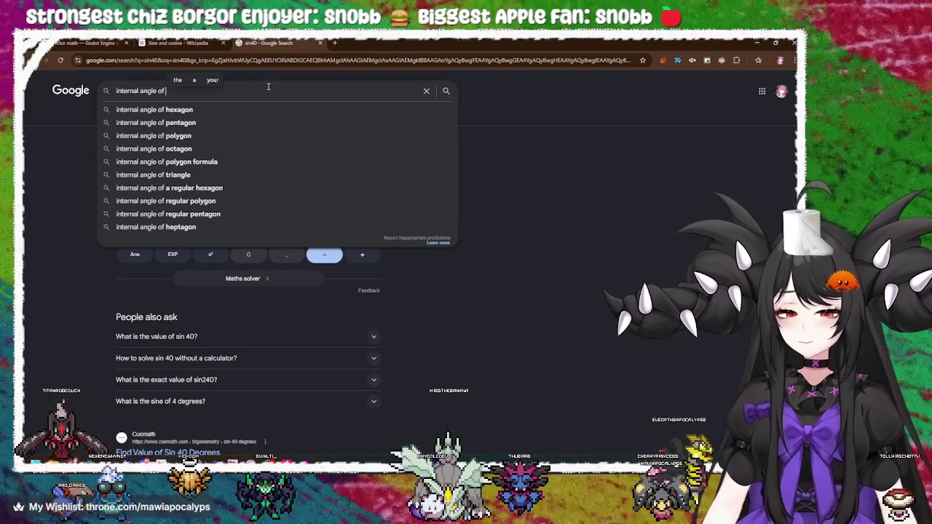
type("regular t")
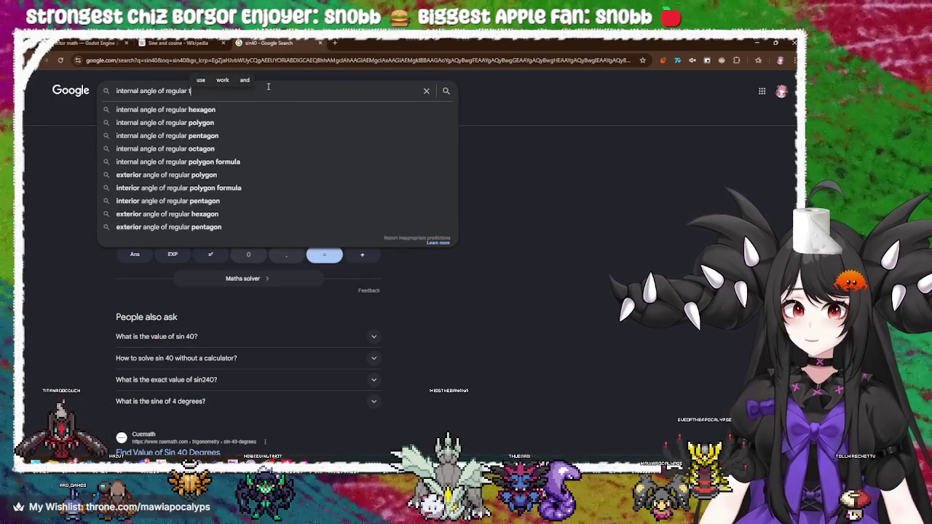
type("r")
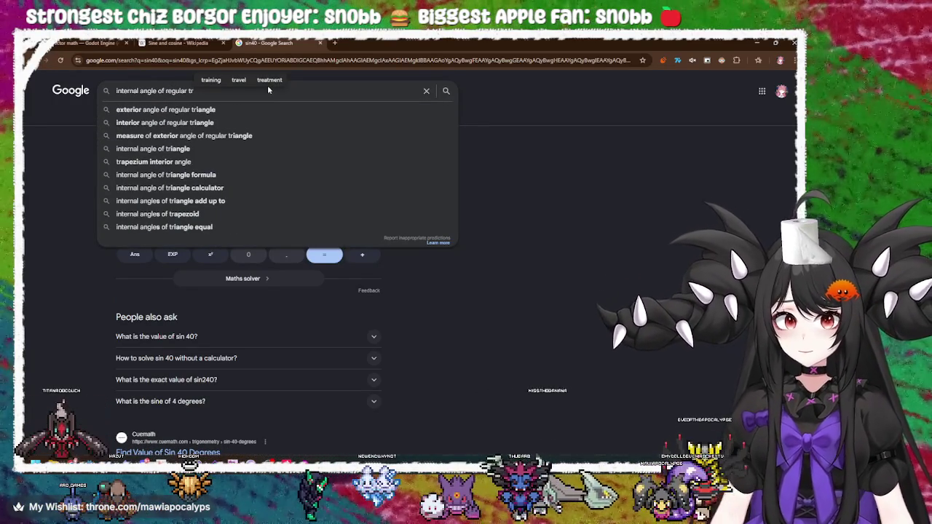
key("Down")
key("Return")
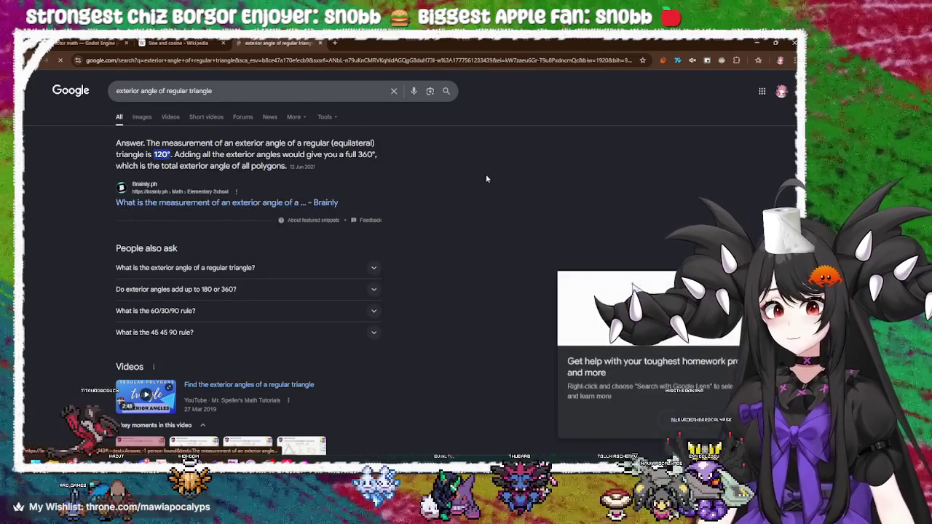